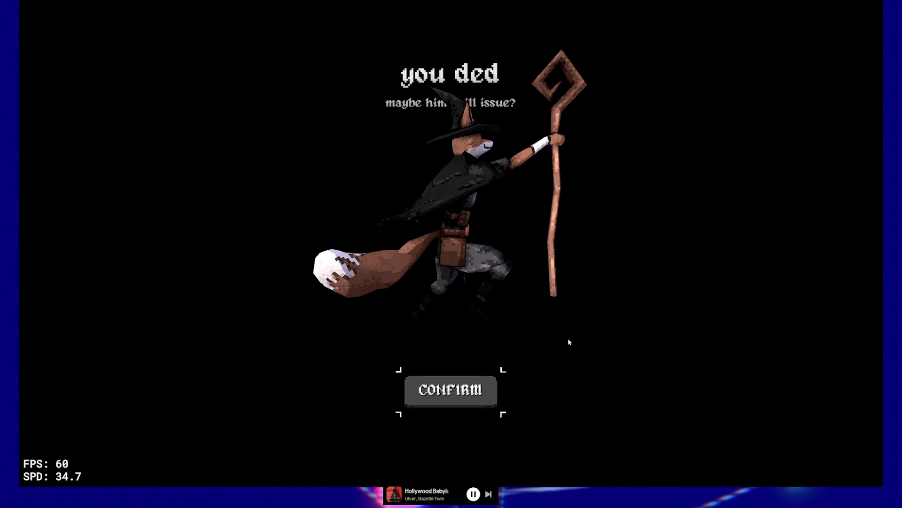
Dismiss the fox run's death screen and results summary (8,745 kills, +45 Silver) to exit.
key(Return)
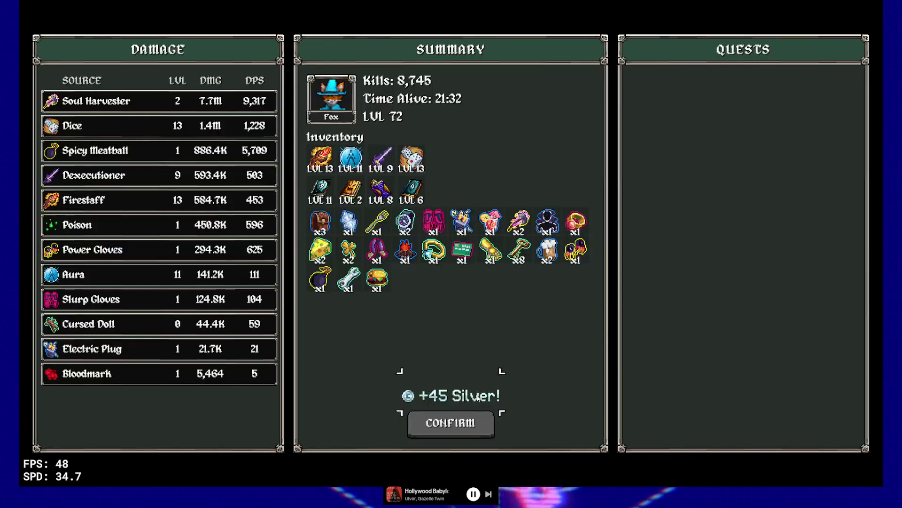
key(Return)
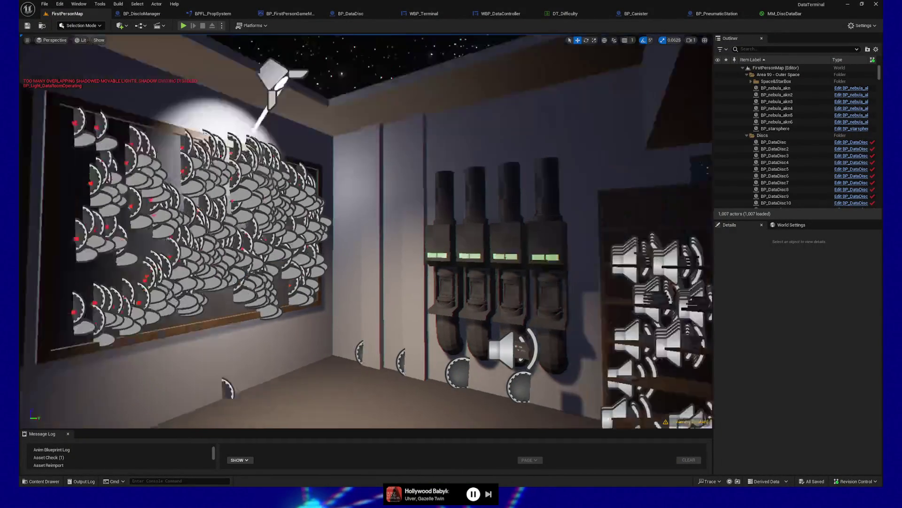
Fly the viewport camera toward the four pneumatic tube stations on the storage-room wall.
mouse_move(498, 303)
mouse_down()
mouse_move(491, 277)
mouse_move(499, 303)
mouse_move(521, 258)
mouse_move(480, 301)
mouse_move(432, 299)
mouse_up()
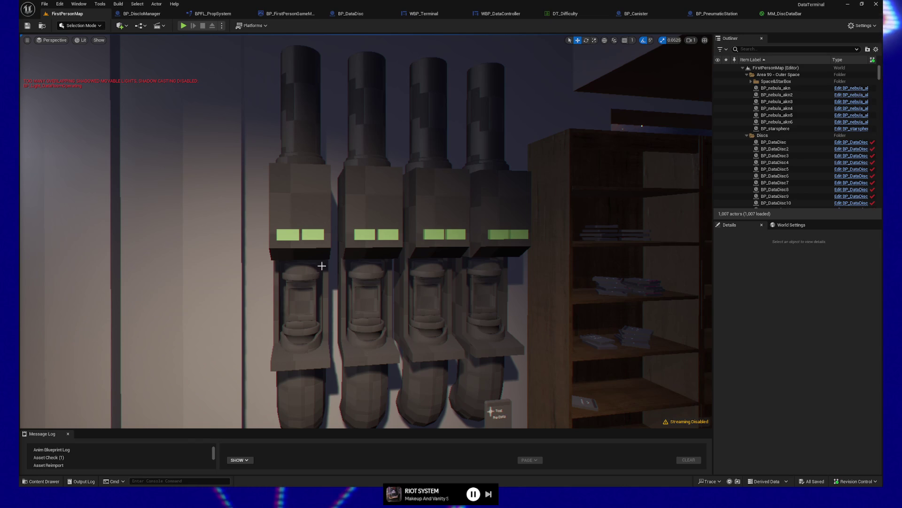
Shift the viewport sideways, back and slightly lower to frame all four tube columns.
key(d)
key(s)
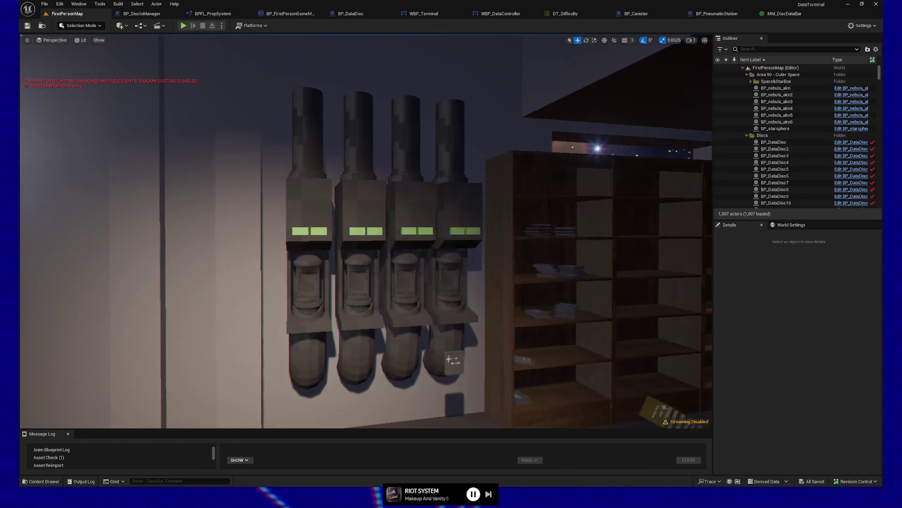
key(q)
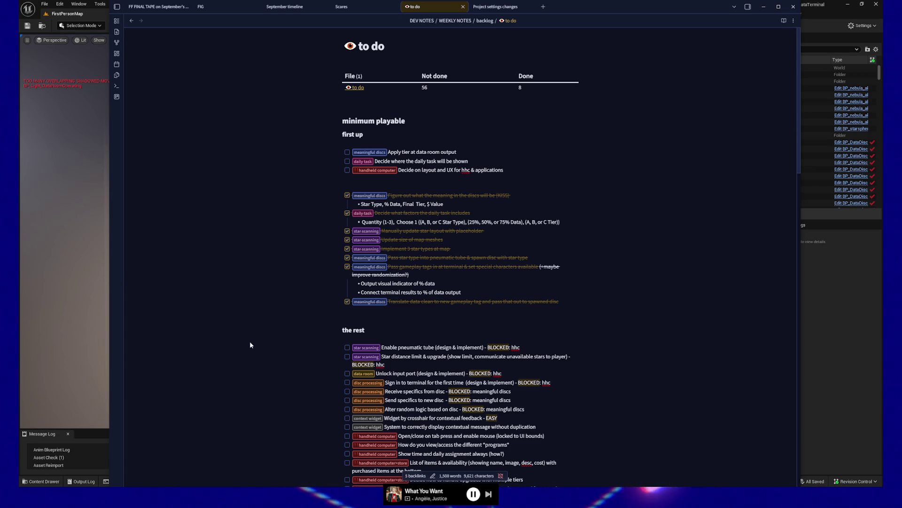
Hide the Obsidian to-do note and return to the Unreal Editor level.
key(alt+Tab)
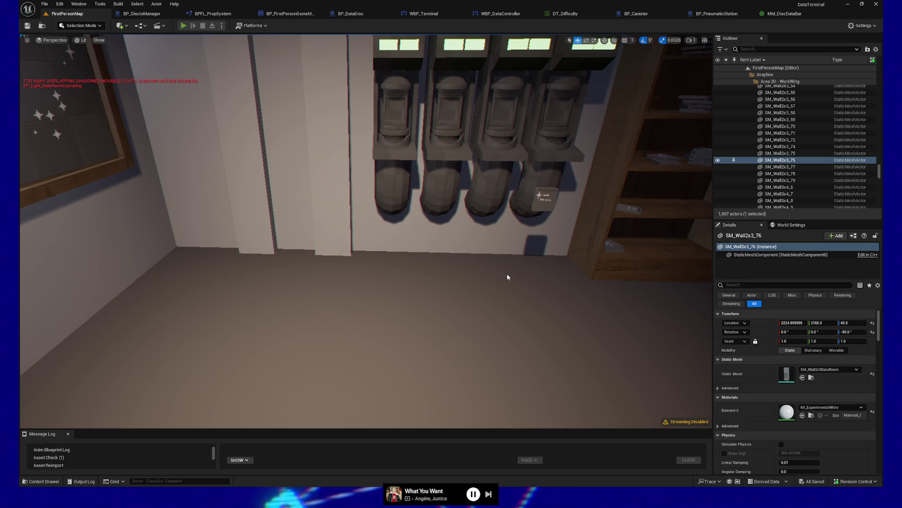
Start a Play In Editor session and walk past the pneumatic stations to the star-map board.
key(alt+p)
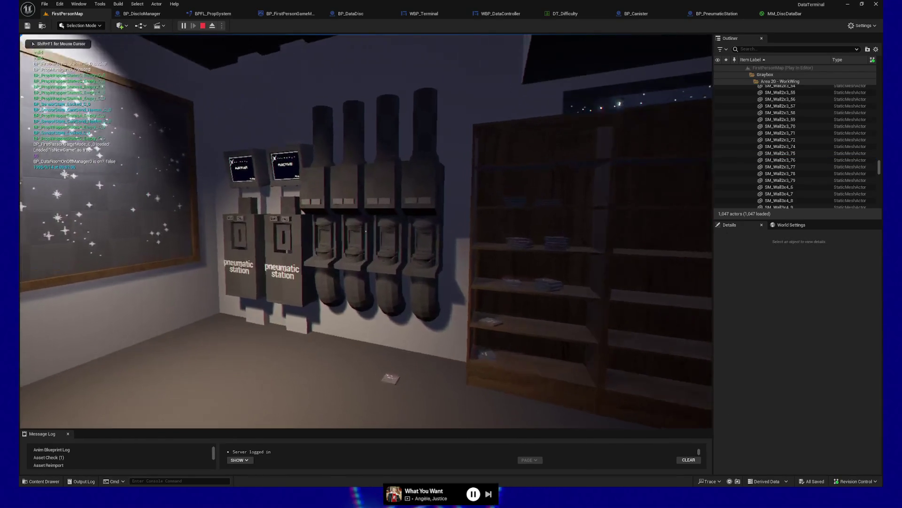
key(w)
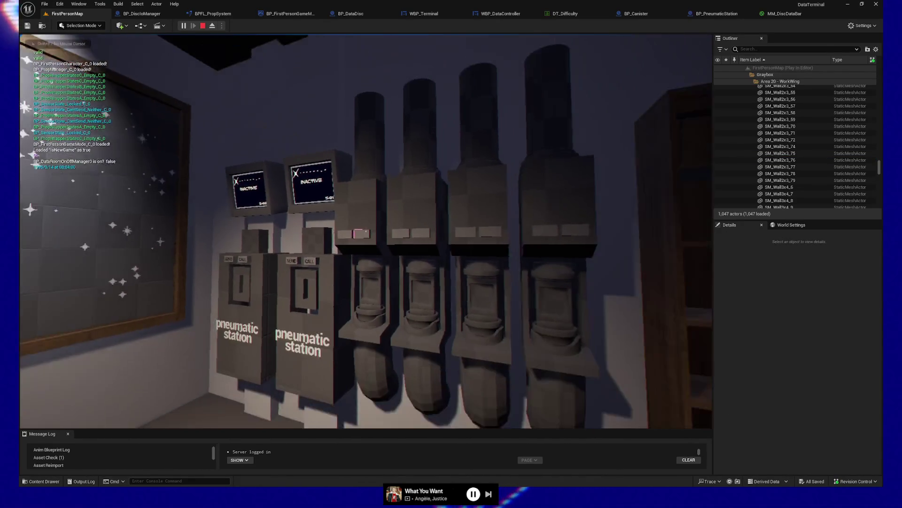
key(s)
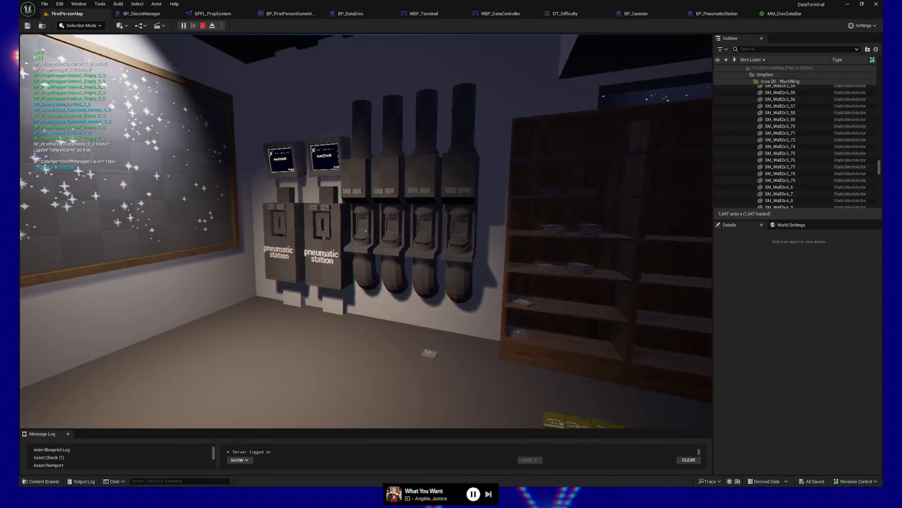
key(w)
key(s)
key(w)
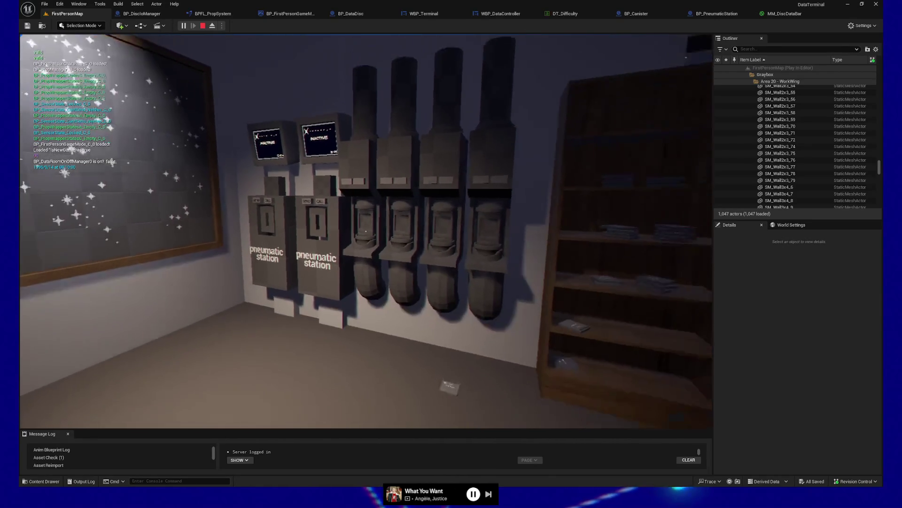
key(s)
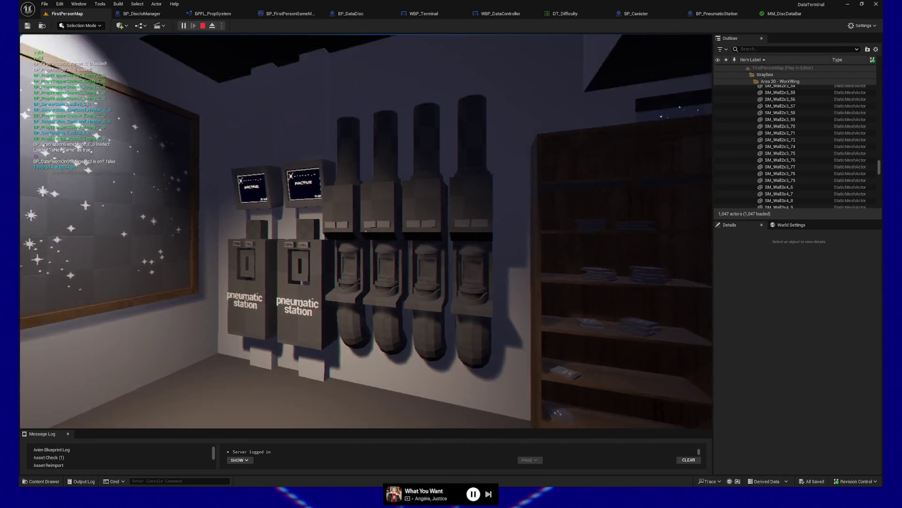
key(w)
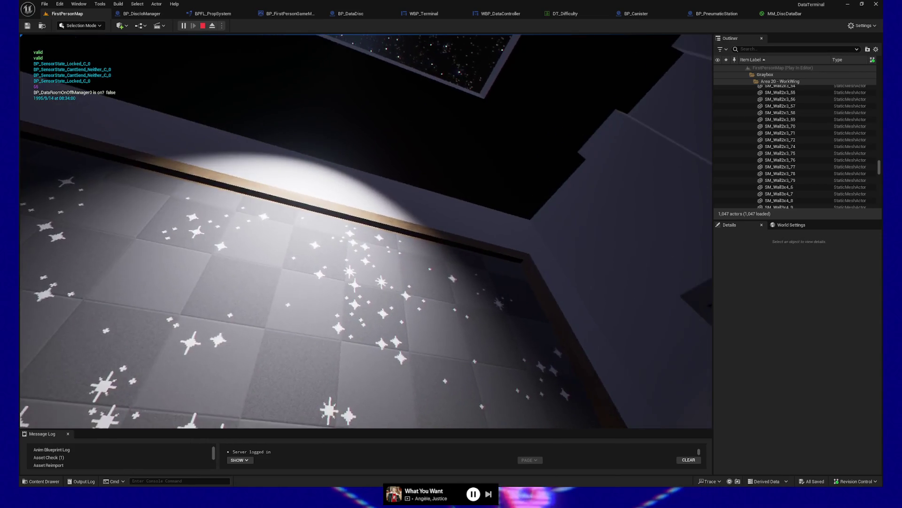
key(w)
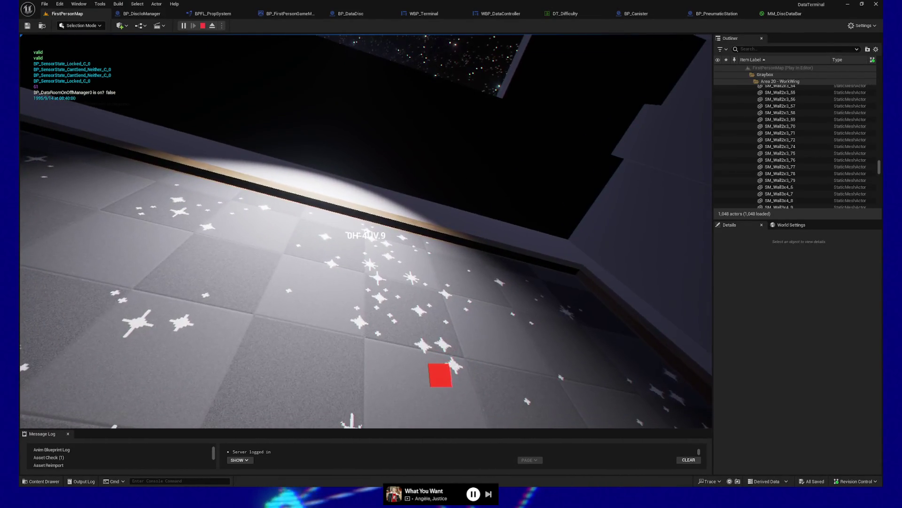
Send the red floor disc through a station, then call a capsule to S-03 and take it.
click(366, 231)
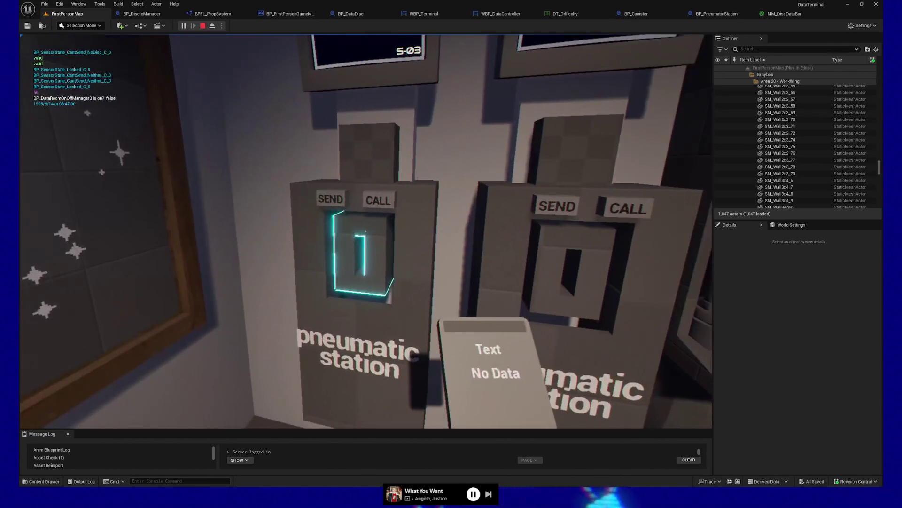
click(365, 231)
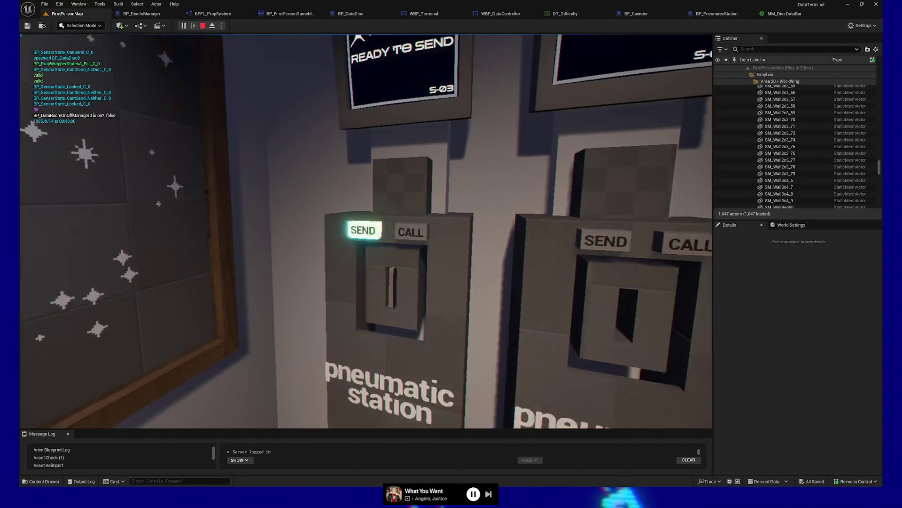
click(366, 231)
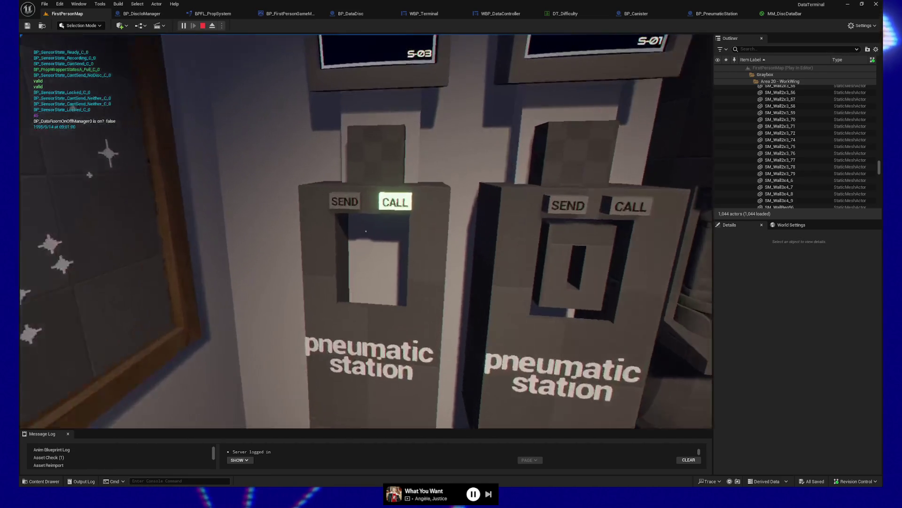
click(365, 230)
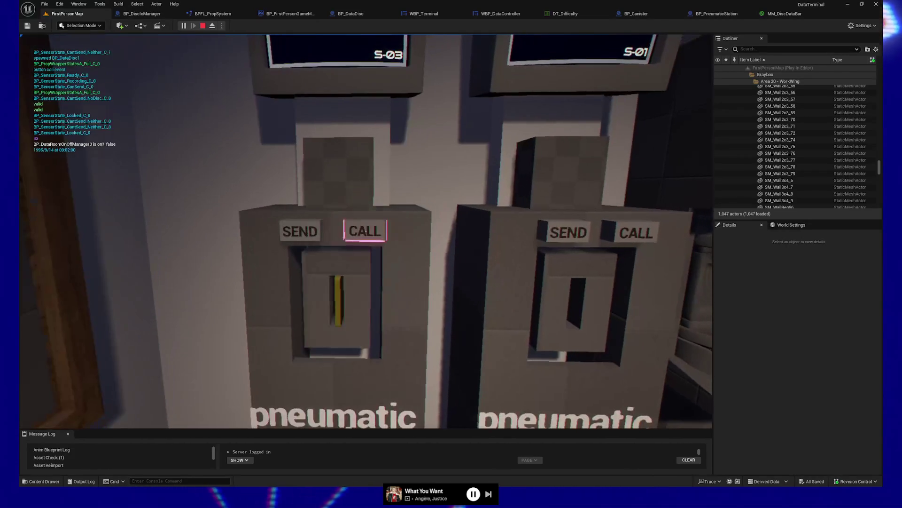
click(366, 230)
key(s)
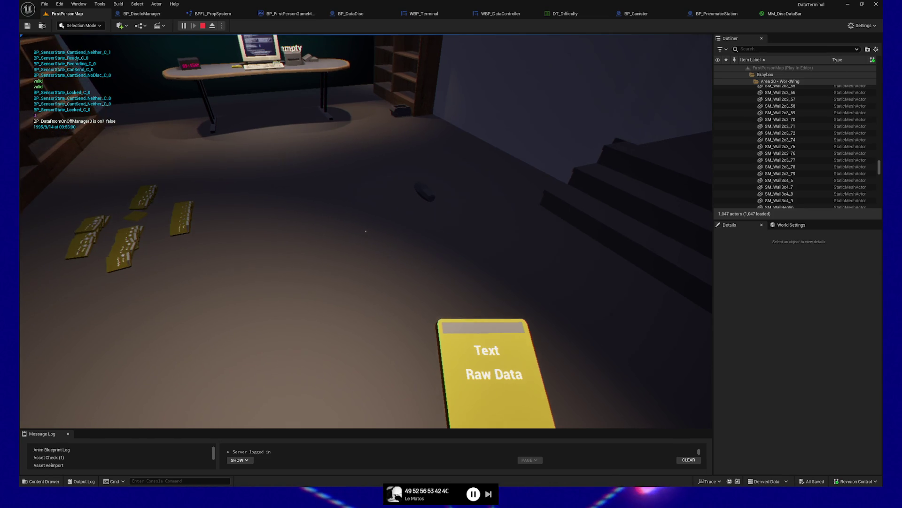
Pause the play-test while carrying the Raw Data disc, bringing up the GAME PAUSED menu.
key(Escape)
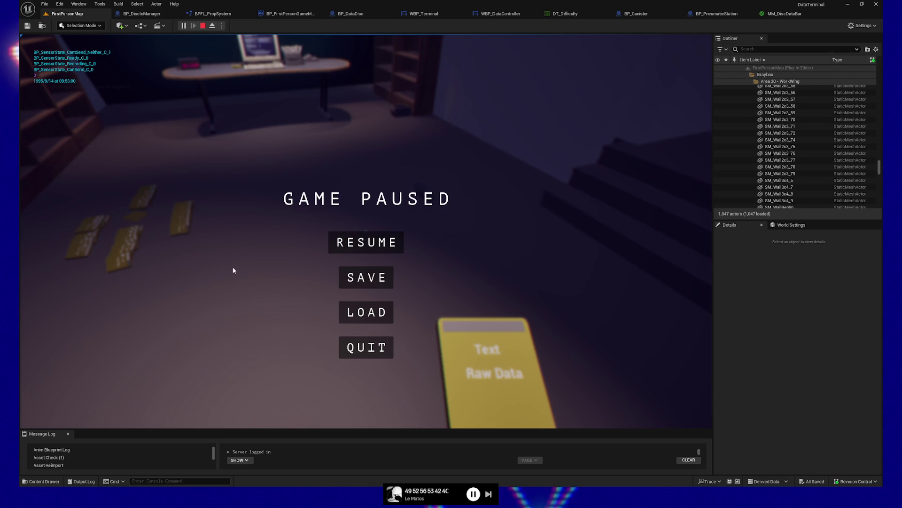
click(366, 242)
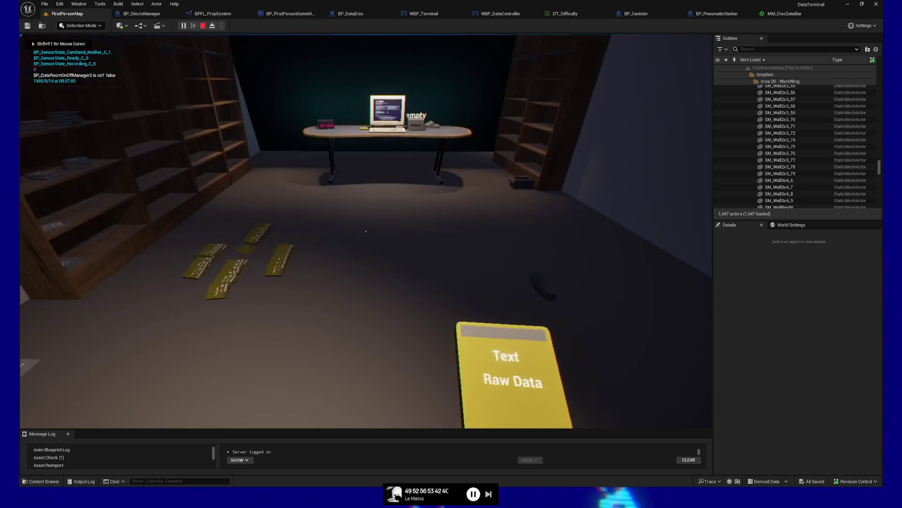
mouse_move(366, 231)
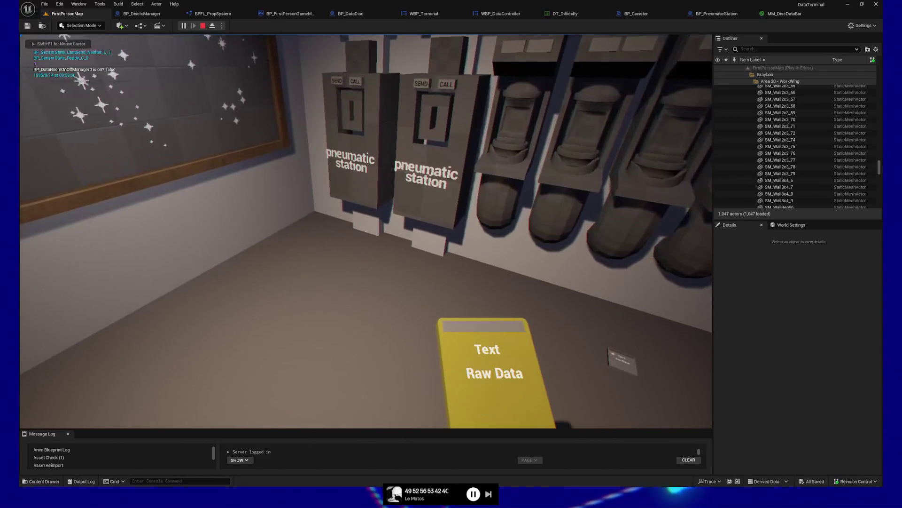
Drop the held Raw Data disc onto the storage-room floor.
key(q)
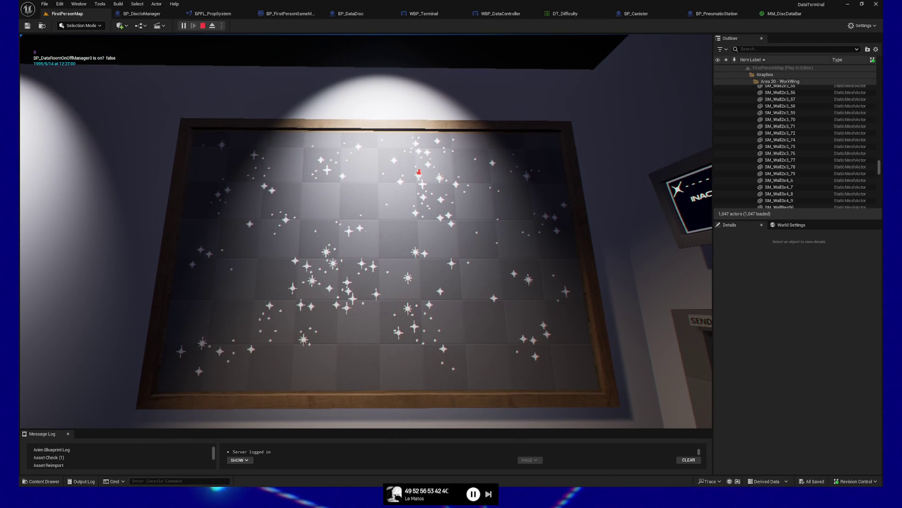
Step up to the star map to read a star label, then back away to see the whole board.
key(w)
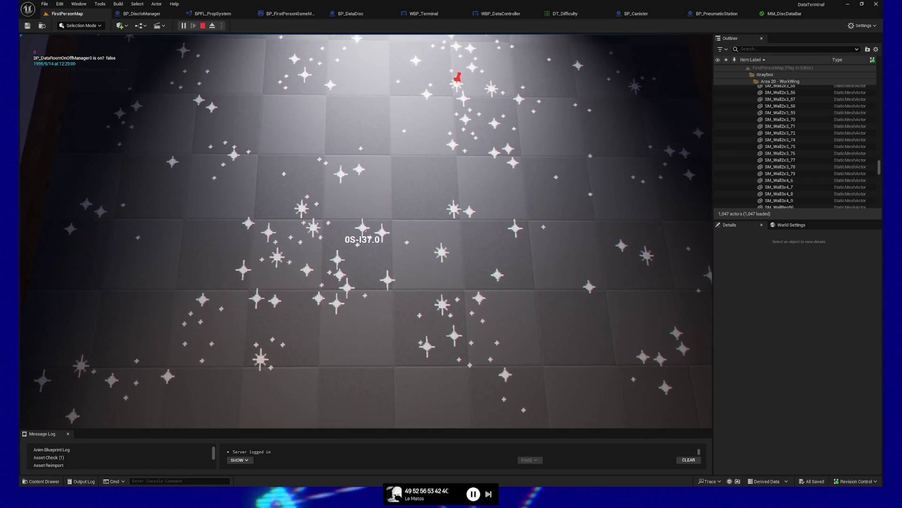
key(s)
mouse_move(451, 254)
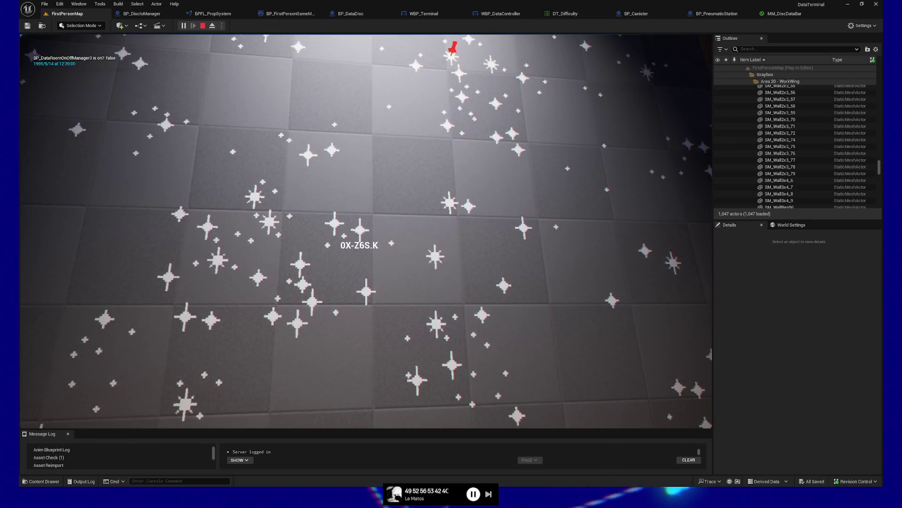
key(s)
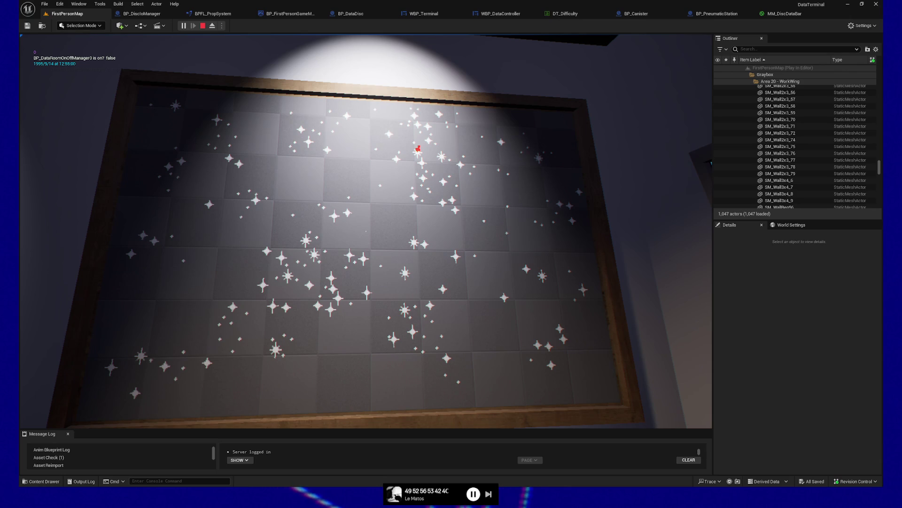
Look from the star-map board toward the neighbouring INACTIVE pneumatic station.
mouse_move(451, 254)
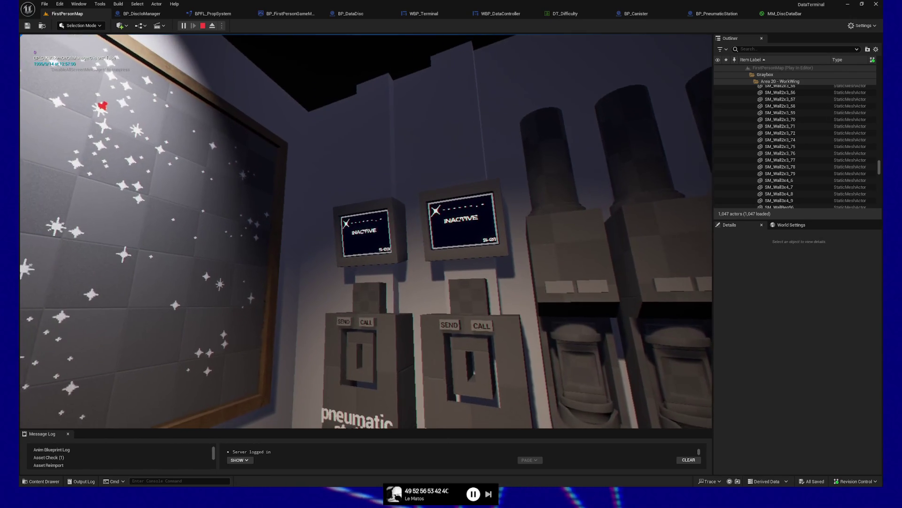
mouse_move(365, 230)
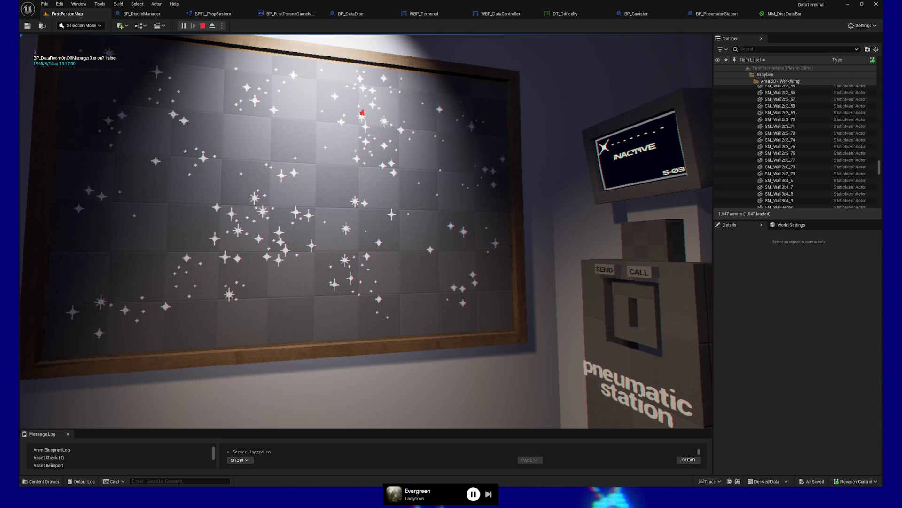
Walk back and forth along the star-map board to read several star code labels.
key(w)
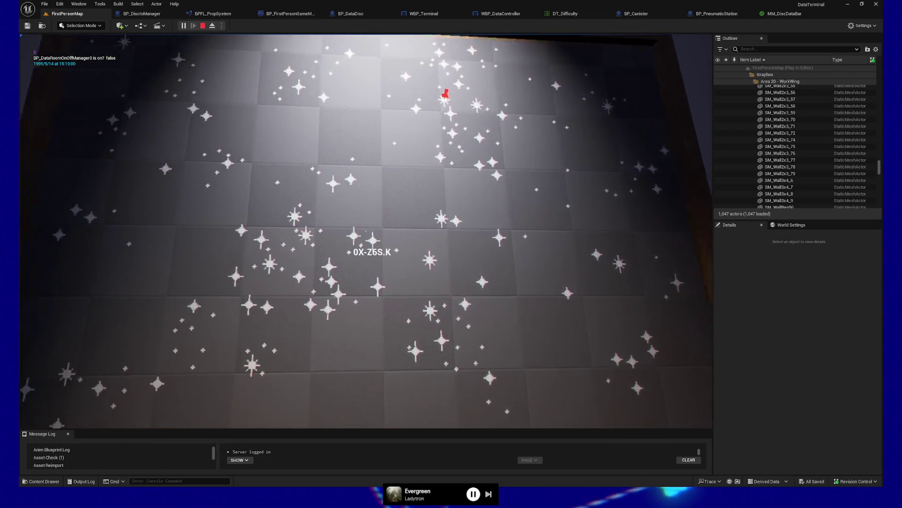
key(s)
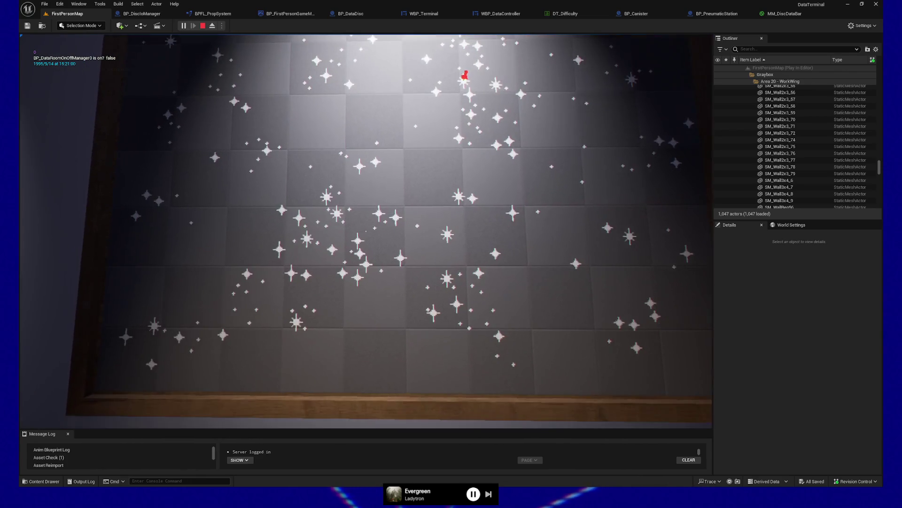
key(w)
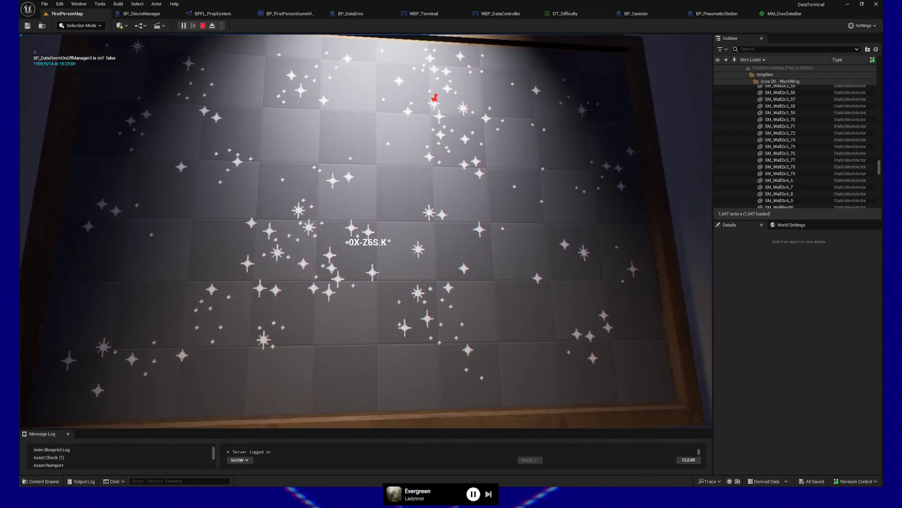
key(s)
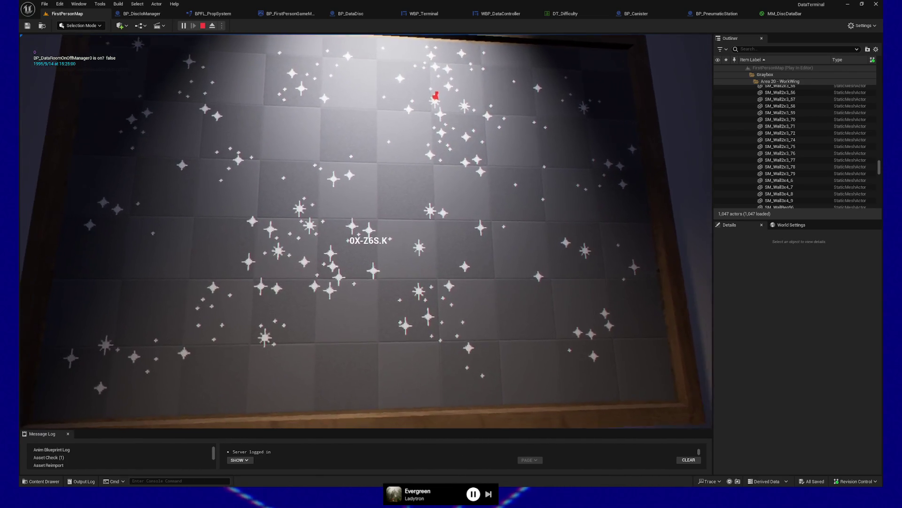
key(w)
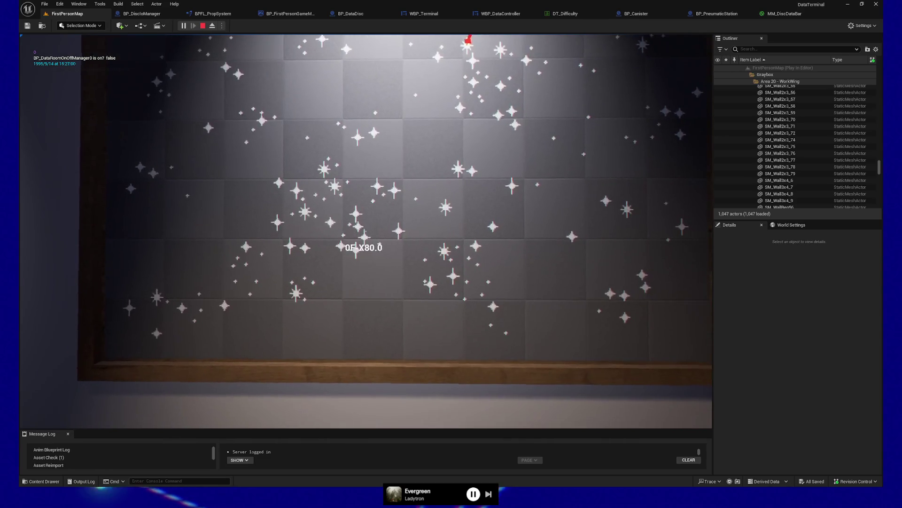
key(a)
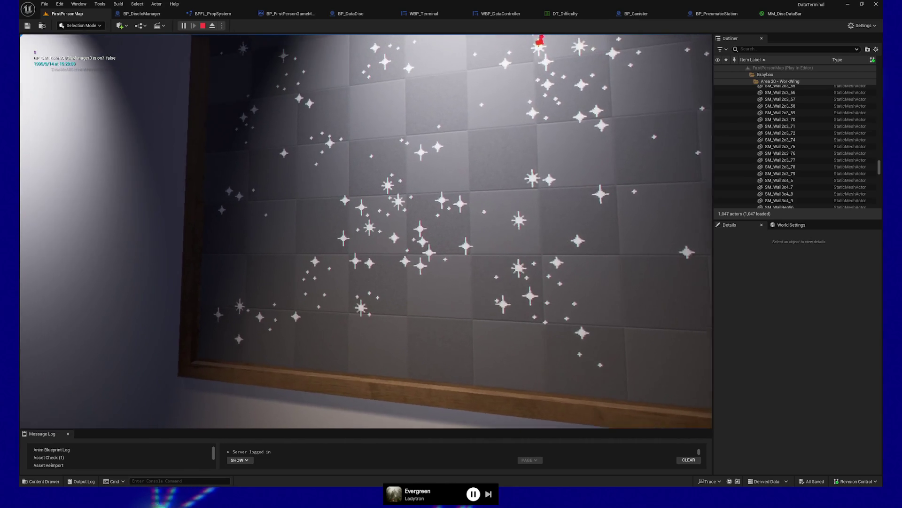
key(s)
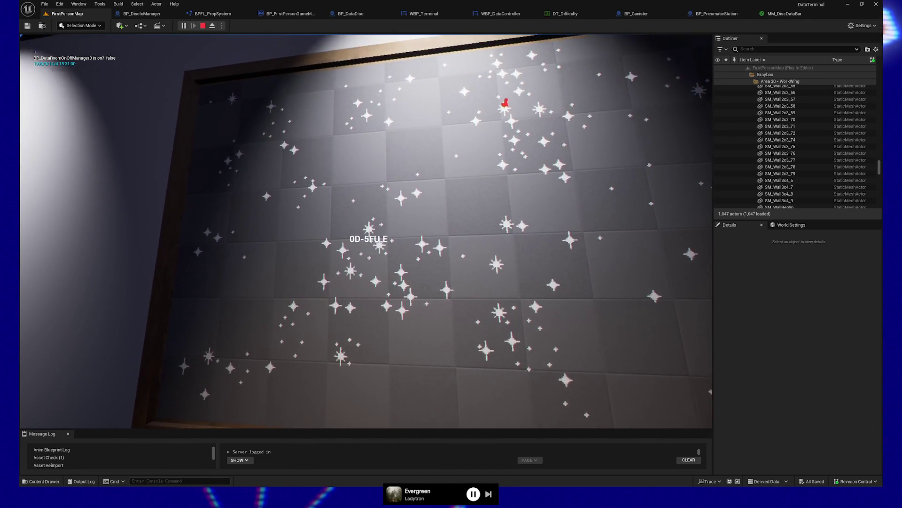
key(d)
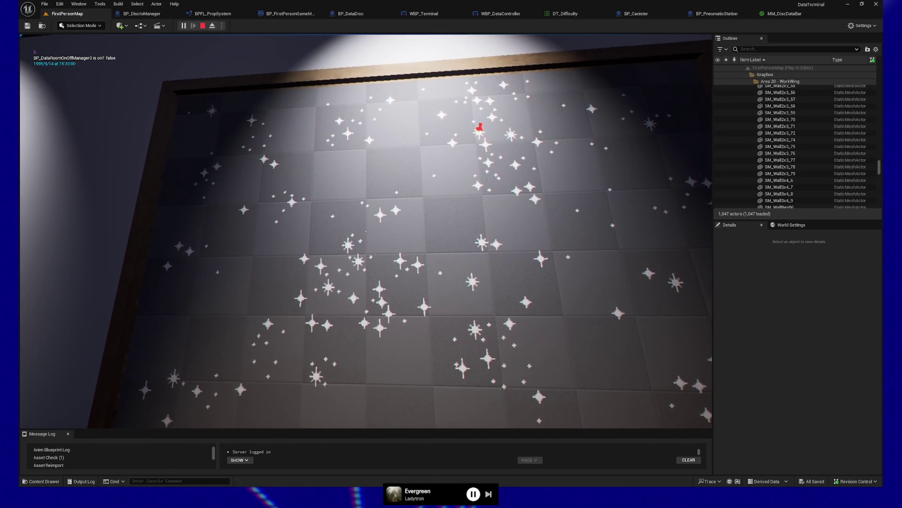
key(w)
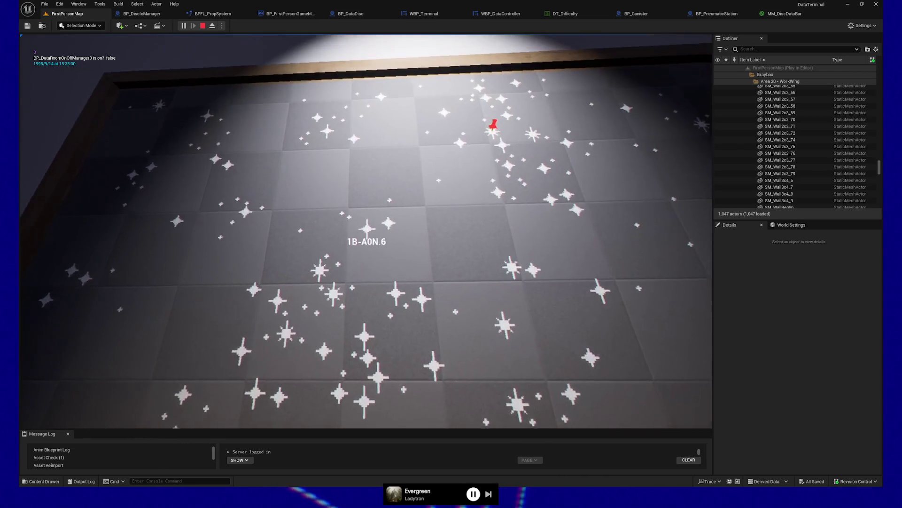
key(s)
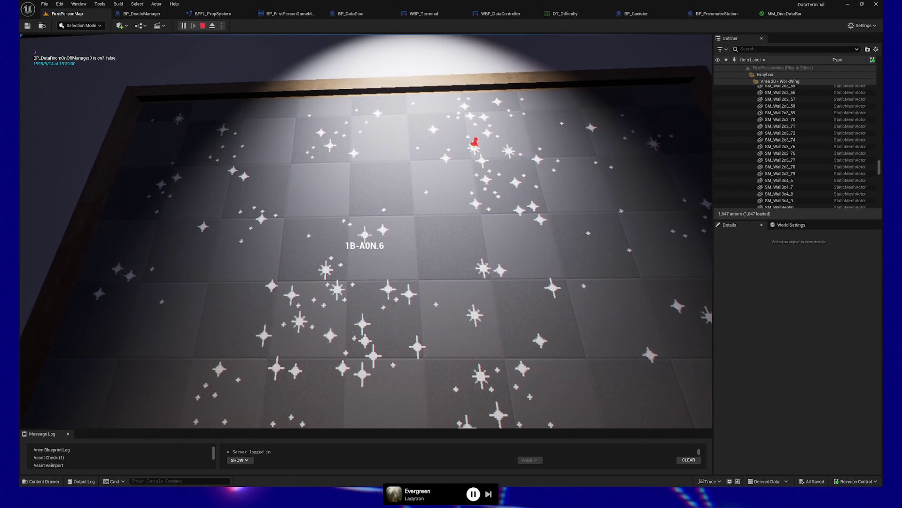
key(w)
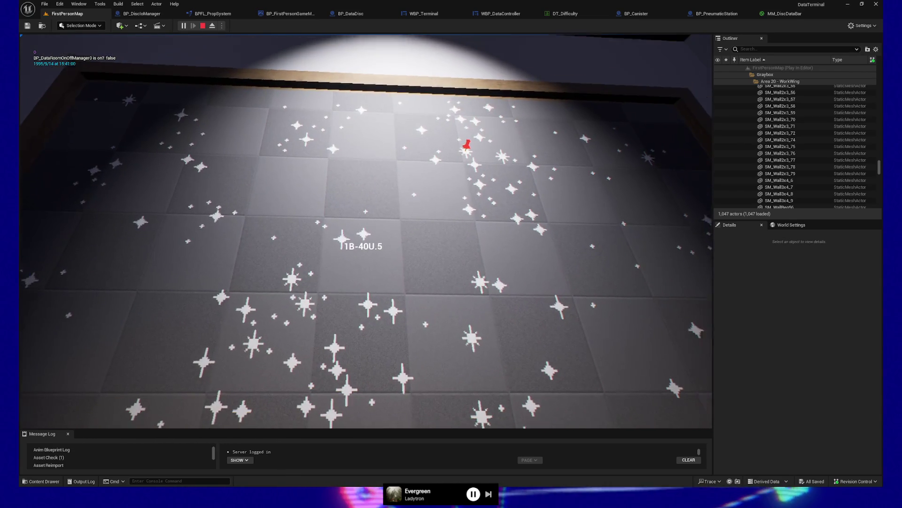
key(s)
Walk to pneumatic station S-03 and trigger its SEND button.
key(w)
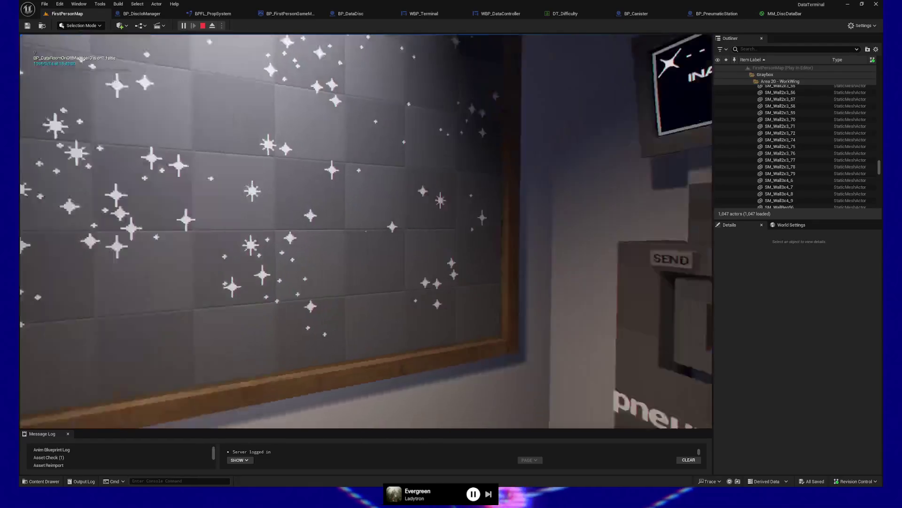
key(s)
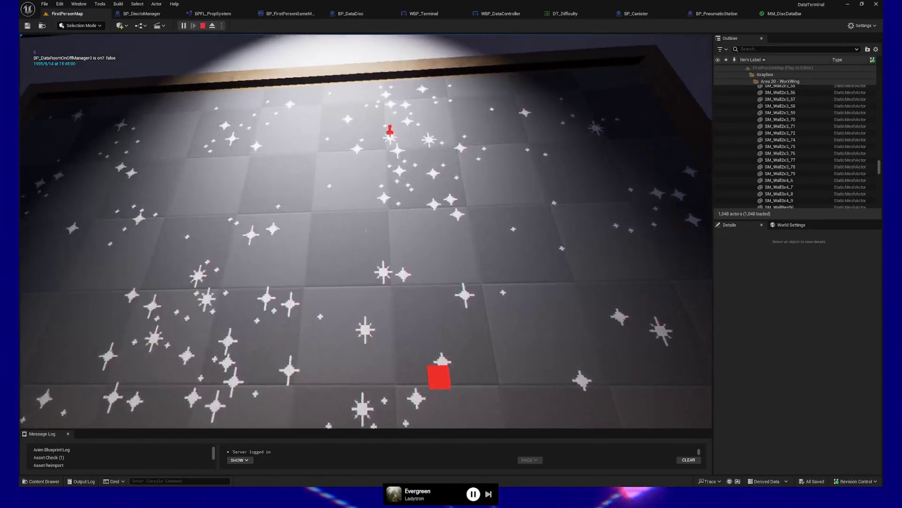
key(w)
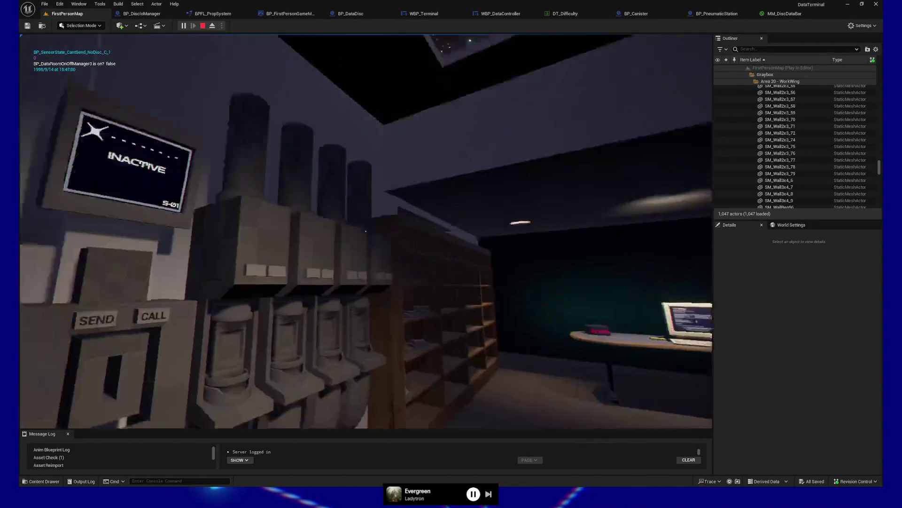
key(w)
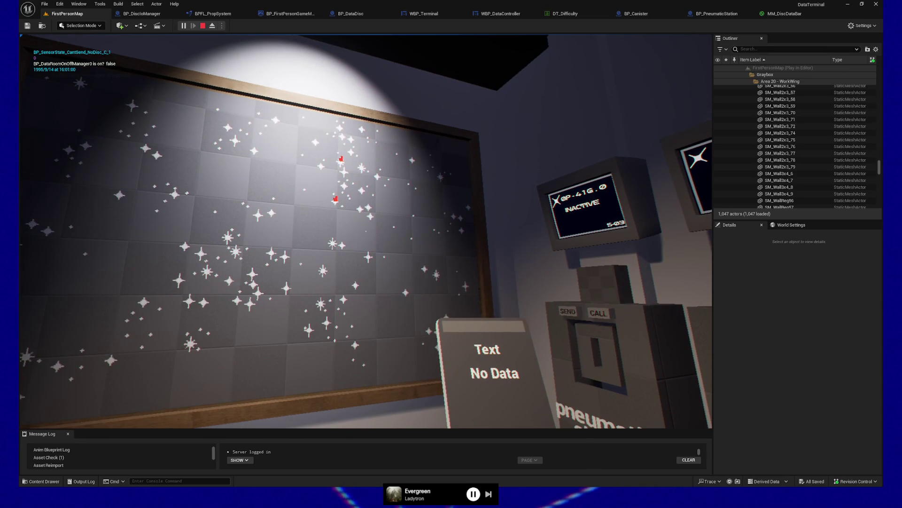
key(w)
key(e)
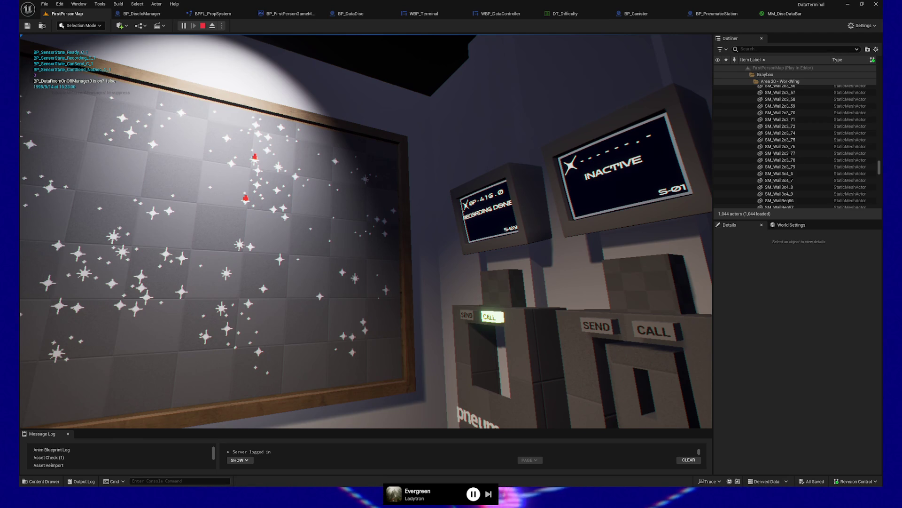
Call a yellow data disc from the pneumatic station, then back away to the star board.
key(w)
key(w)
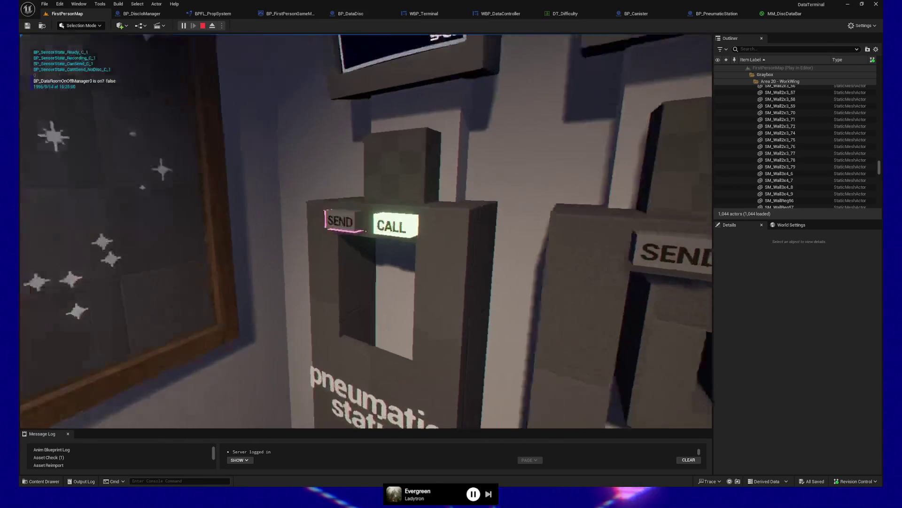
key(e)
key(s)
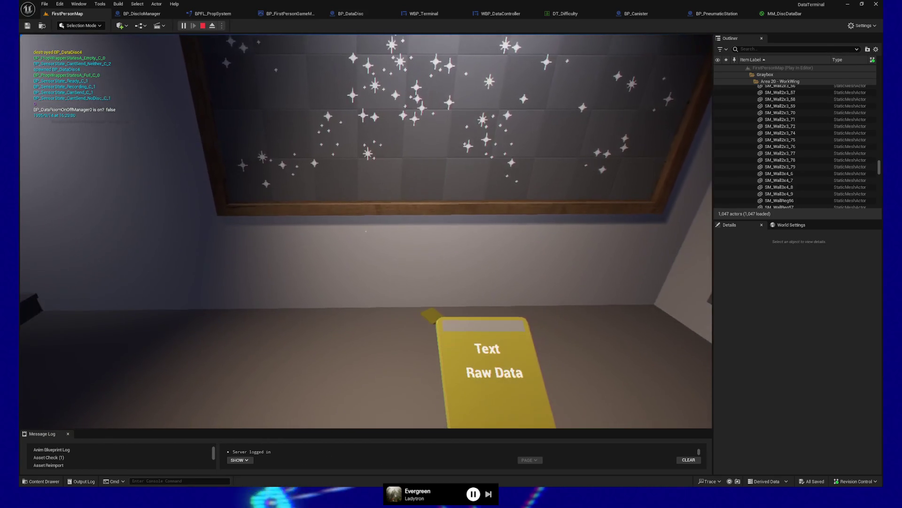
key(w)
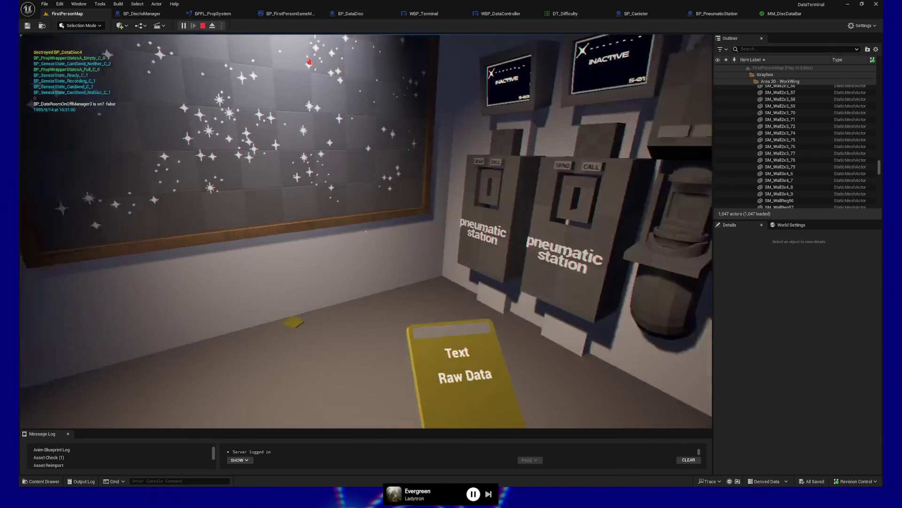
key(s)
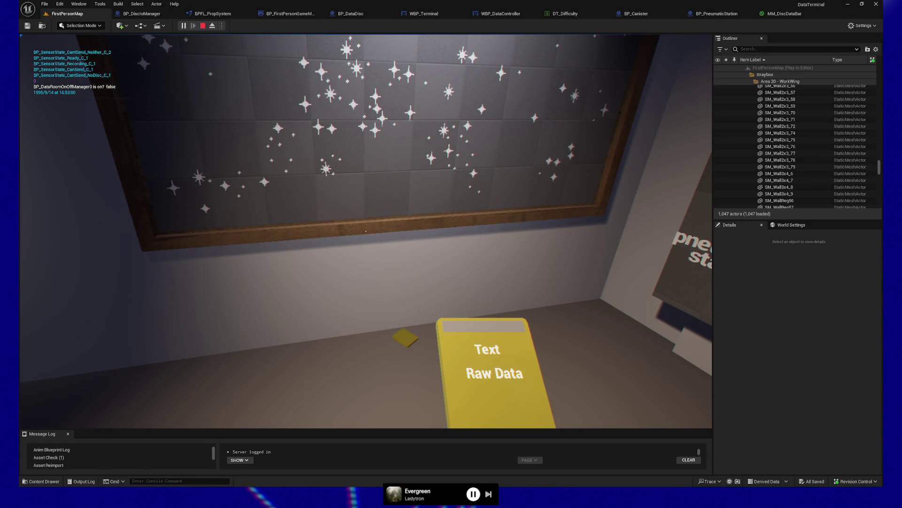
key(alt+Tab)
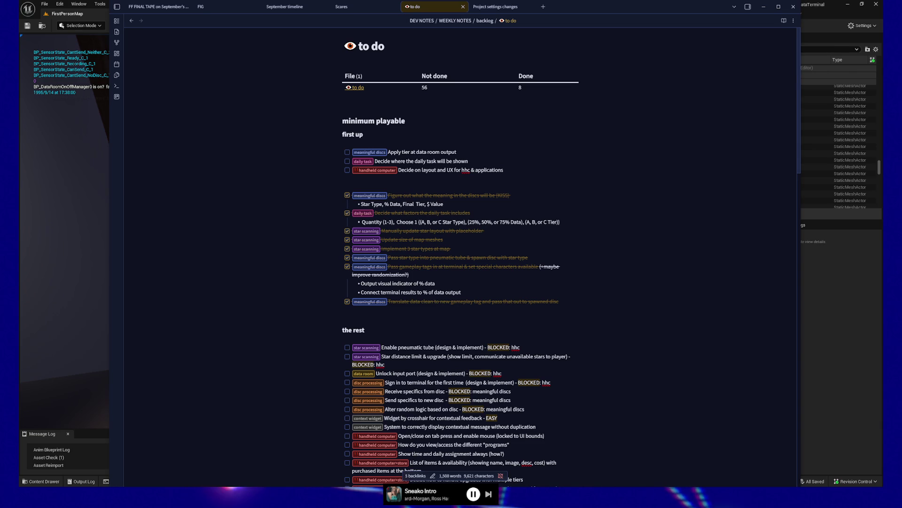
click(807, 340)
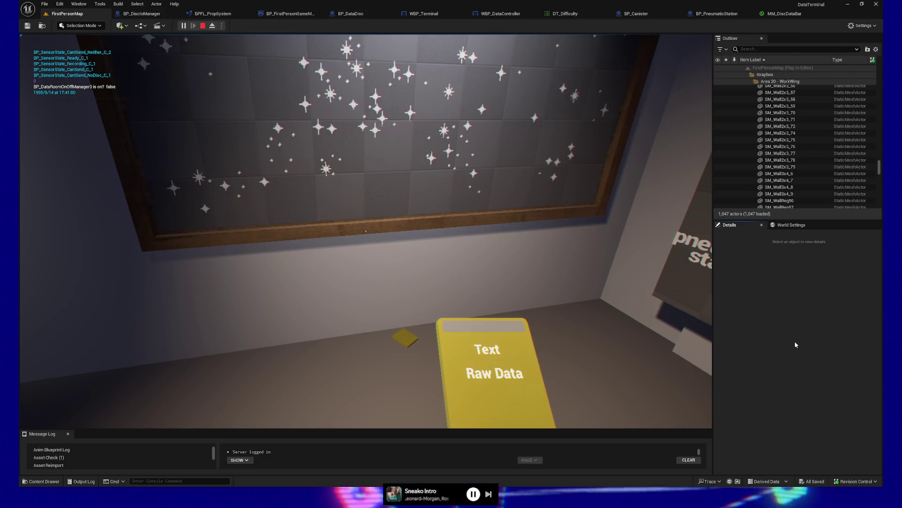
click(682, 329)
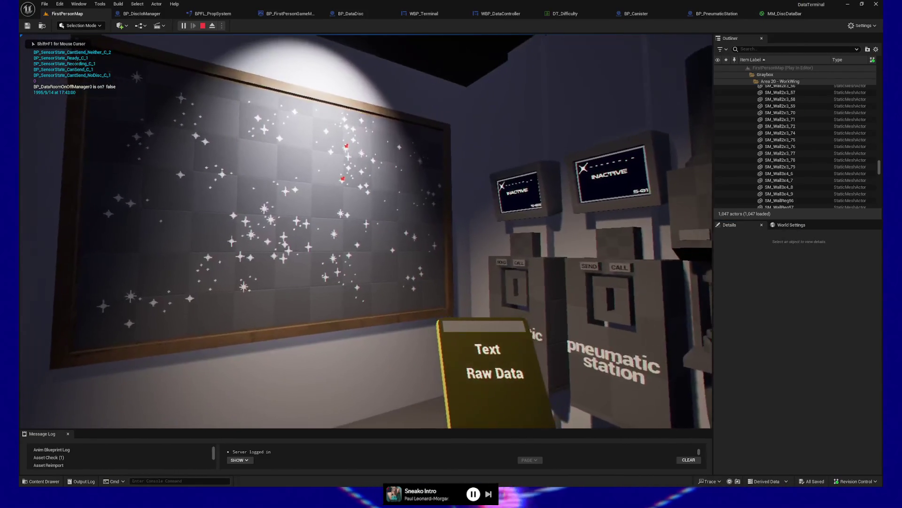
Inspect the star-map board's stars and red pins up close.
key(w)
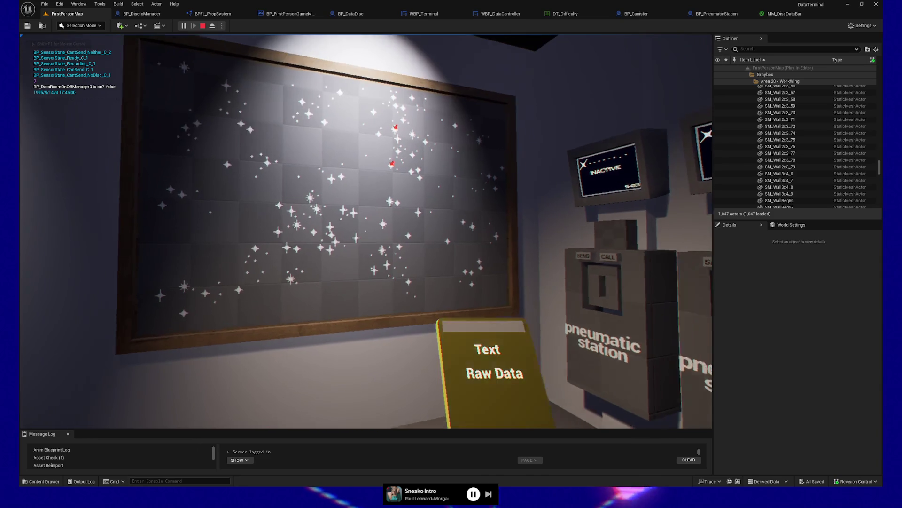
key(w)
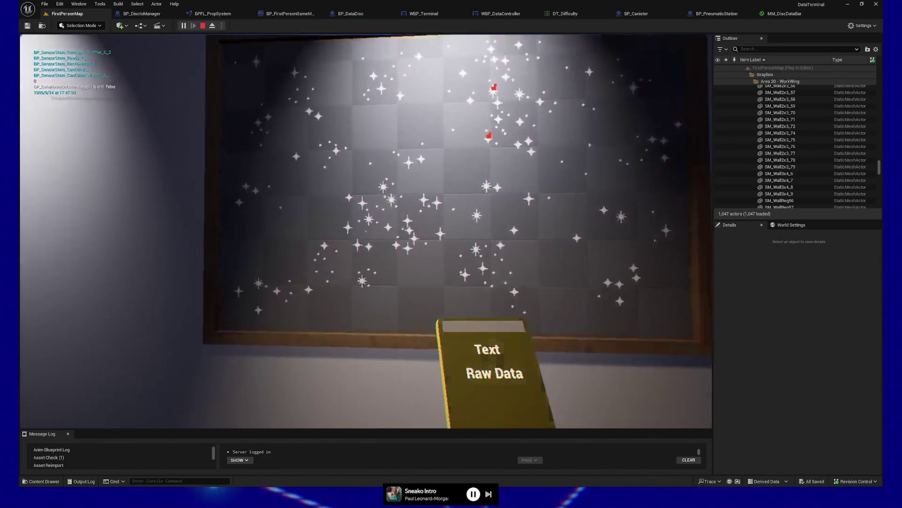
key(w)
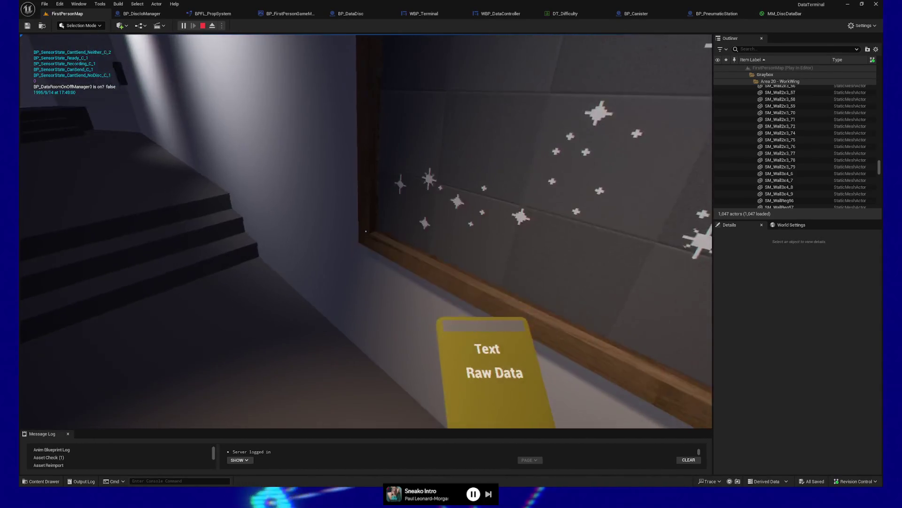
key(w)
key(w)
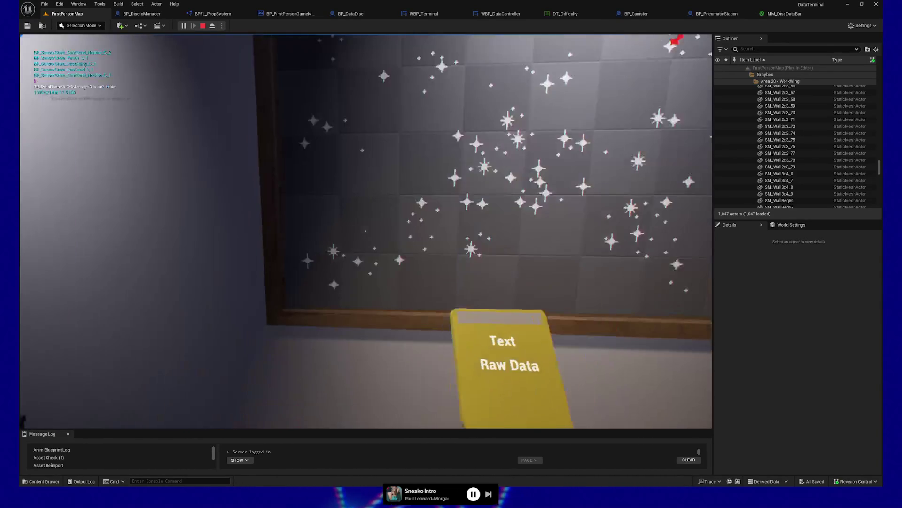
key(s)
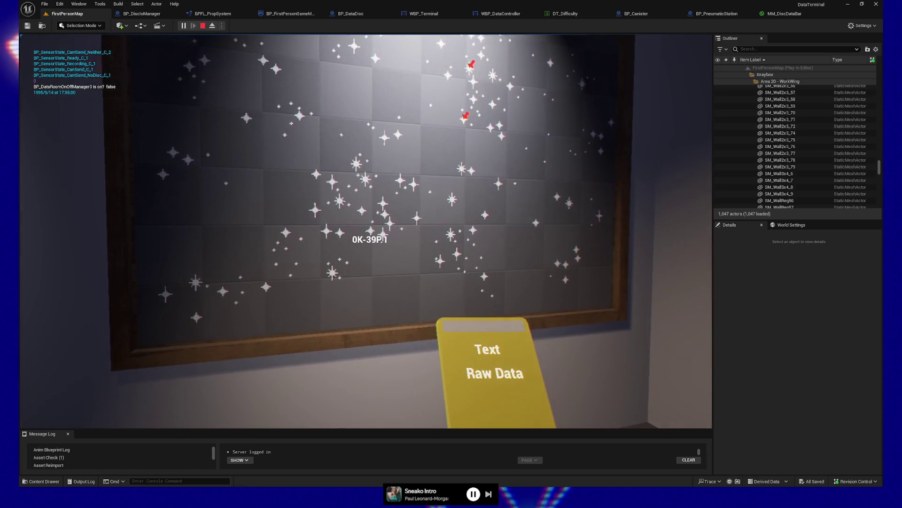
key(w)
key(w)
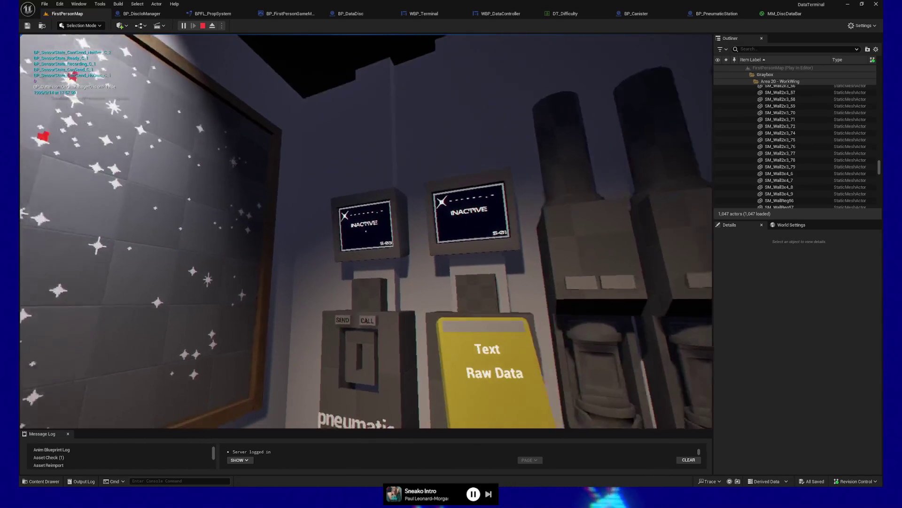
key(a)
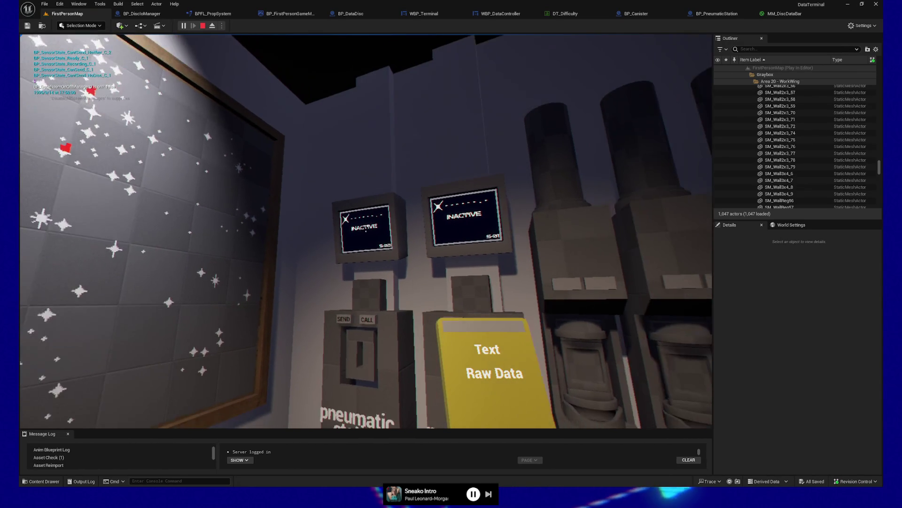
key(w)
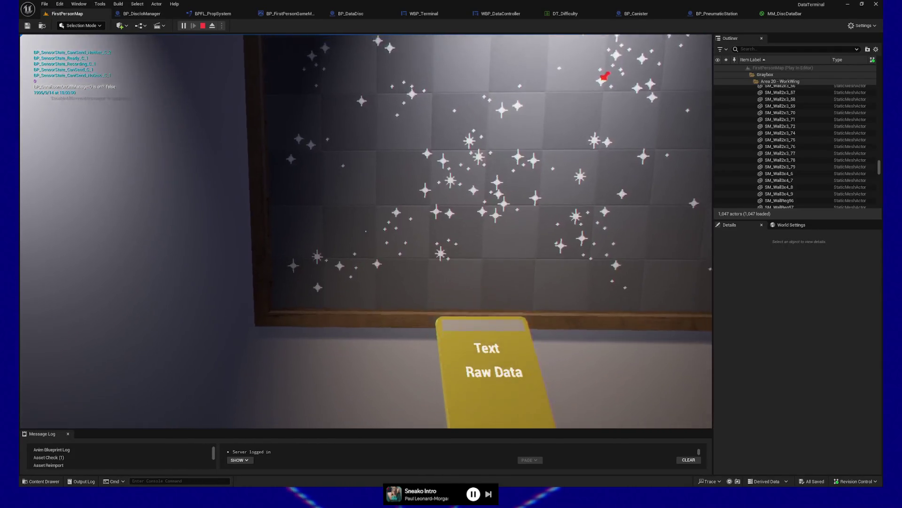
key(d)
key(w)
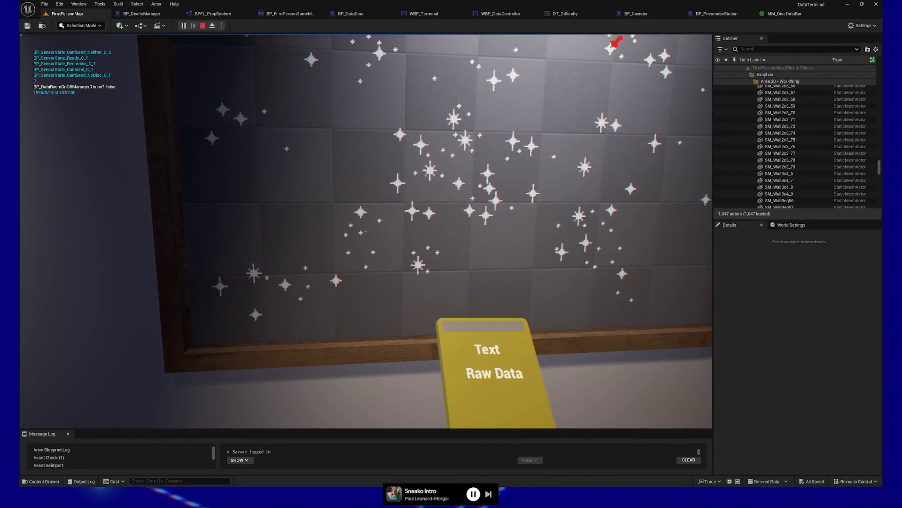
Move to the pneumatic station's send slot, look back at the board, and drop the Raw Data disc.
key(d)
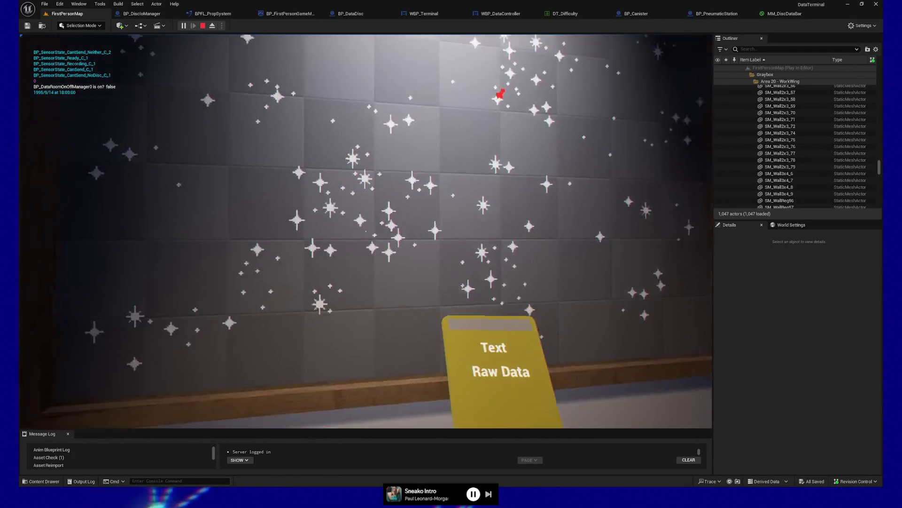
key(d)
key(w)
key(a)
key(d)
key(a)
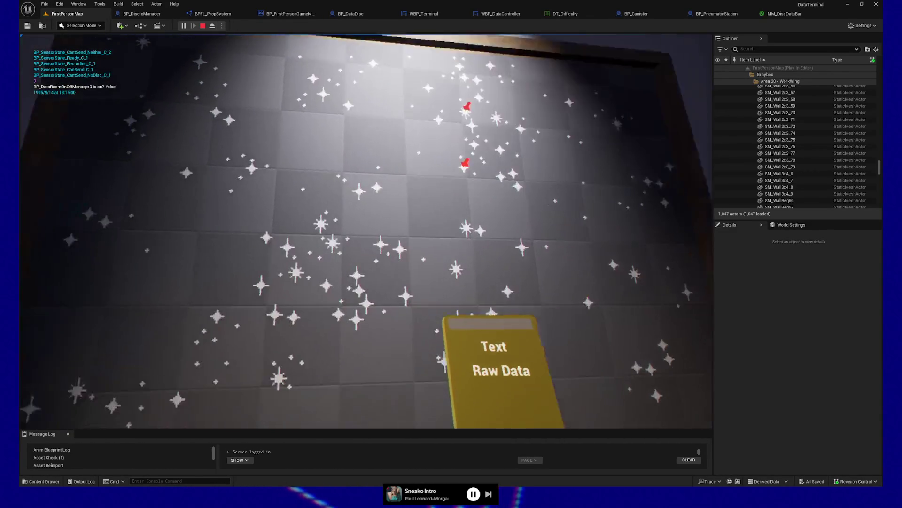
key(q)
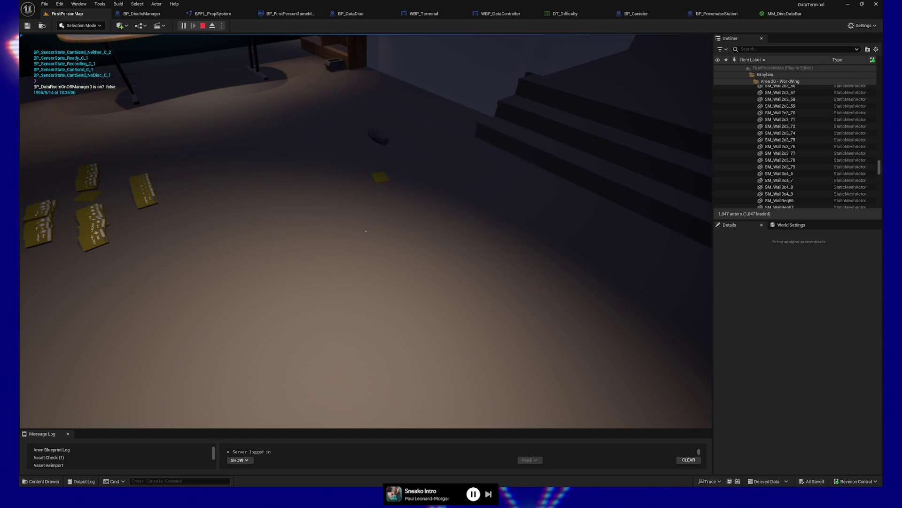
Walk up close to the star board until coordinate label 0J-0H7.5 shows.
mouse_move(366, 231)
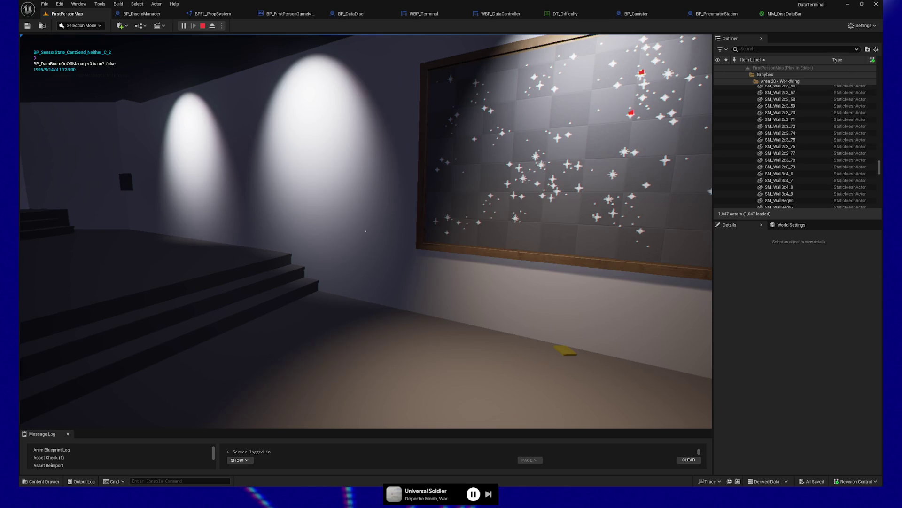
key(w)
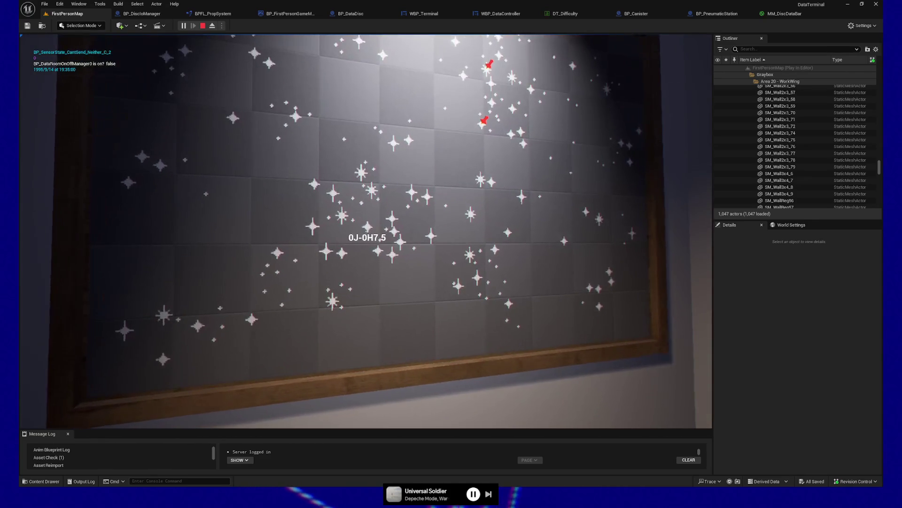
key(d)
key(a)
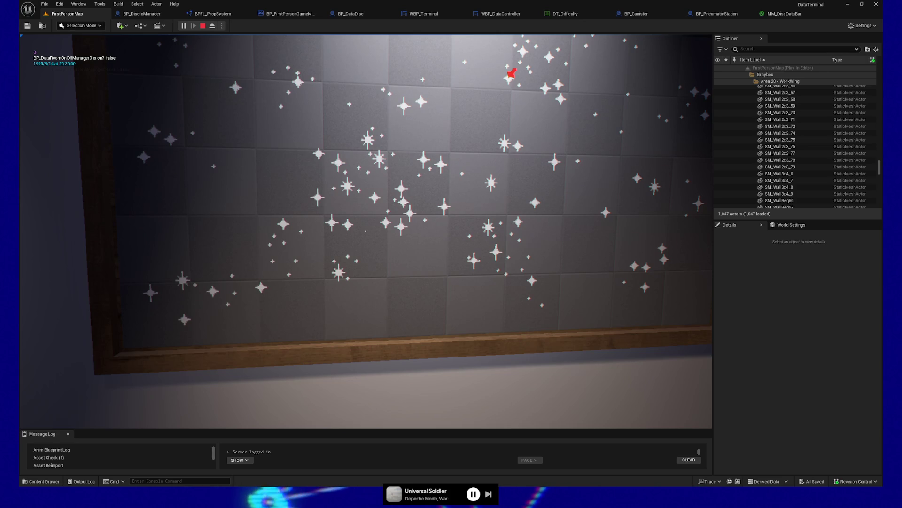
mouse_move(366, 231)
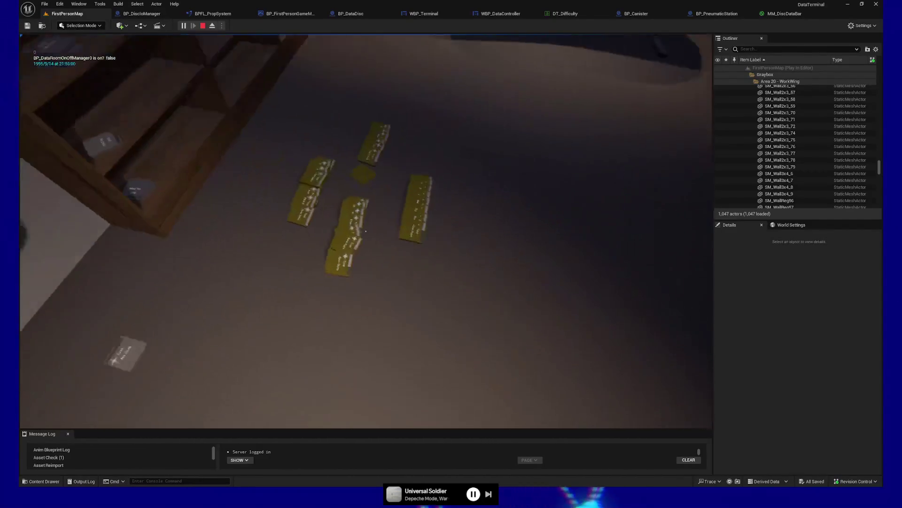
click(366, 230)
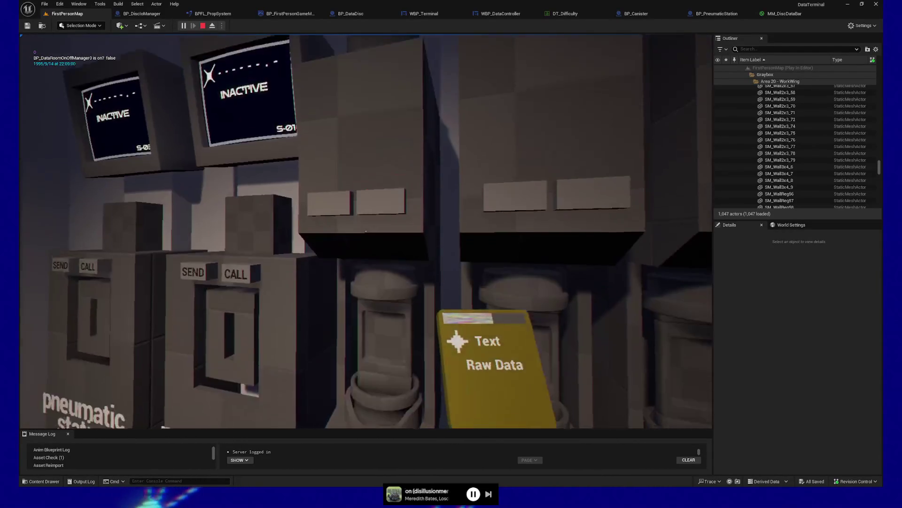
Walk away from the pneumatic stations into the room toward the desk.
key(s)
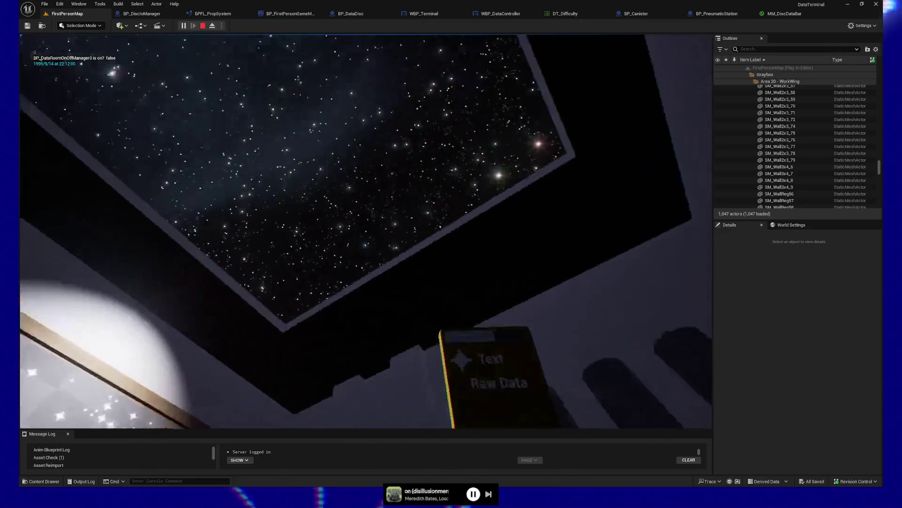
mouse_move(366, 231)
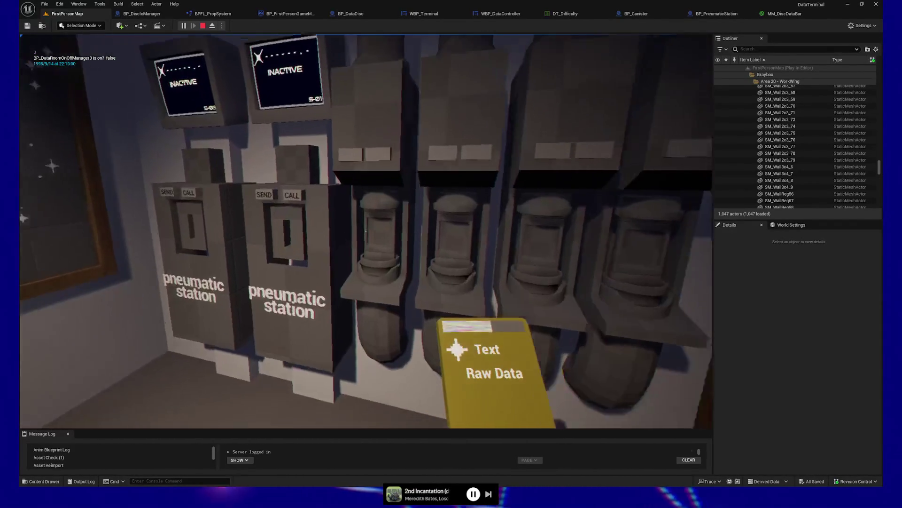
key(w)
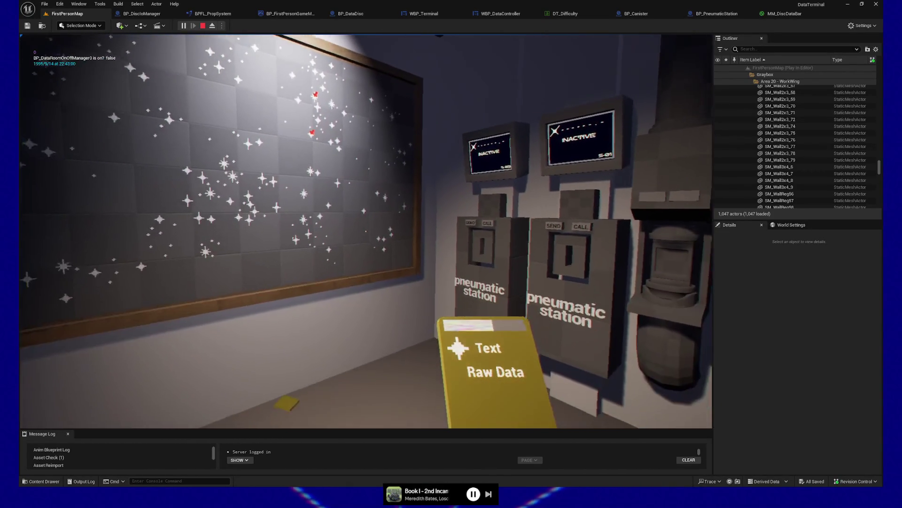
Pause and stop the Play-in-Editor session, then switch to the Obsidian to-do note.
key(Escape)
click(388, 352)
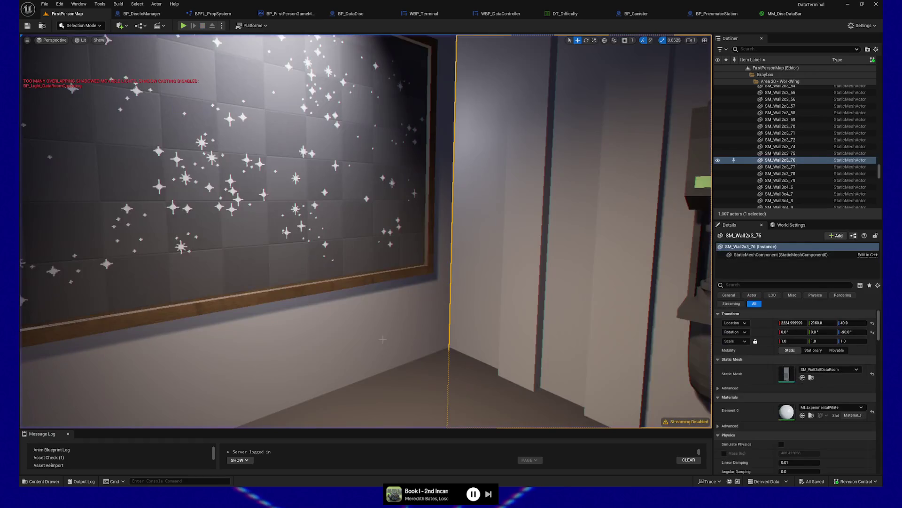
key(alt+Tab)
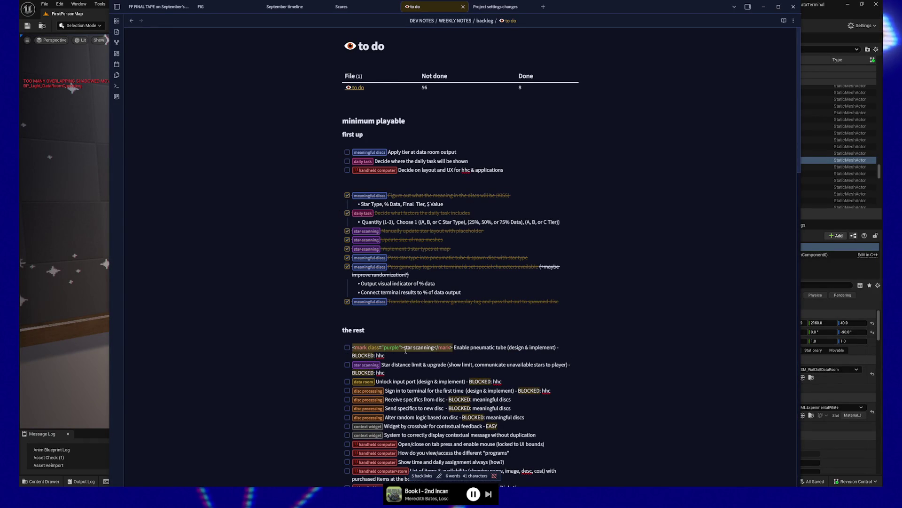
Insert a new empty task line above the first task under 'the rest'.
click(403, 347)
key(Home)
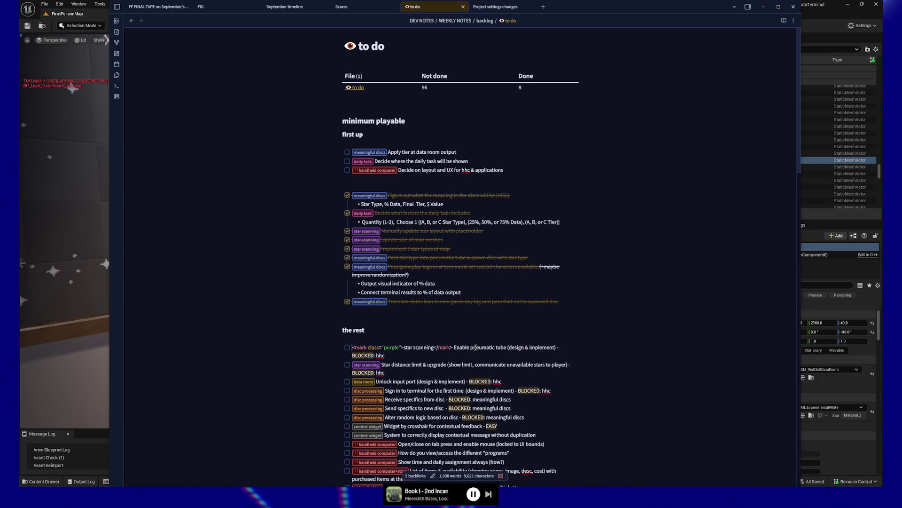
key(Return)
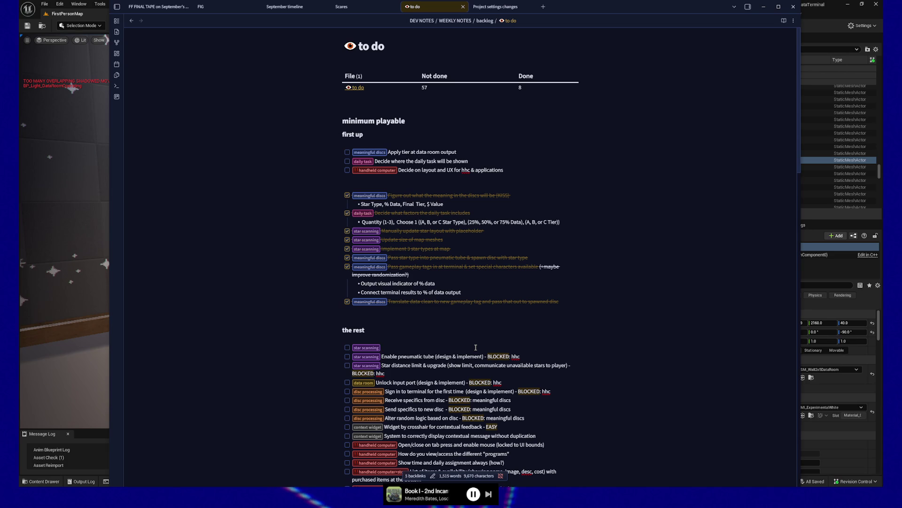
Type 'Combine inputting disc into pneumatic canister + receiving thumbtack for setting the star target (what happens if the player needs to cancel)'.
text(Com)
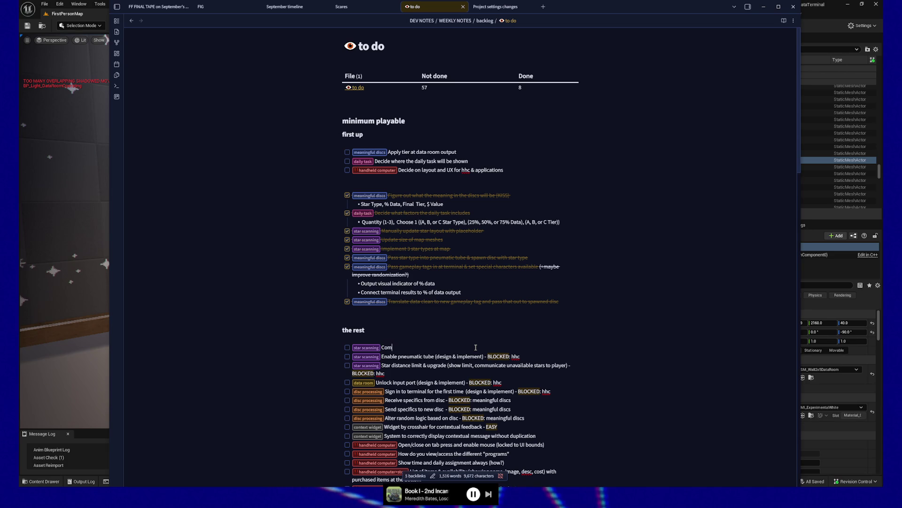
text(bine inputting disc into p)
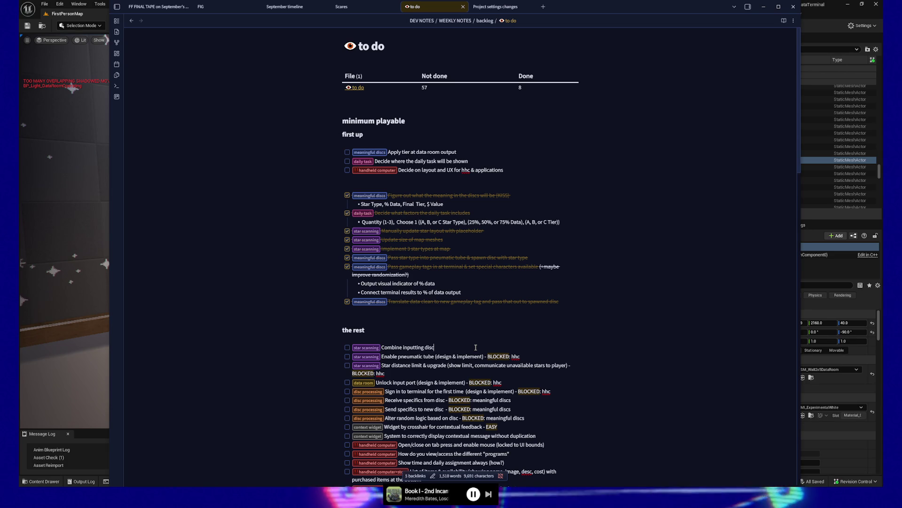
text(neu)
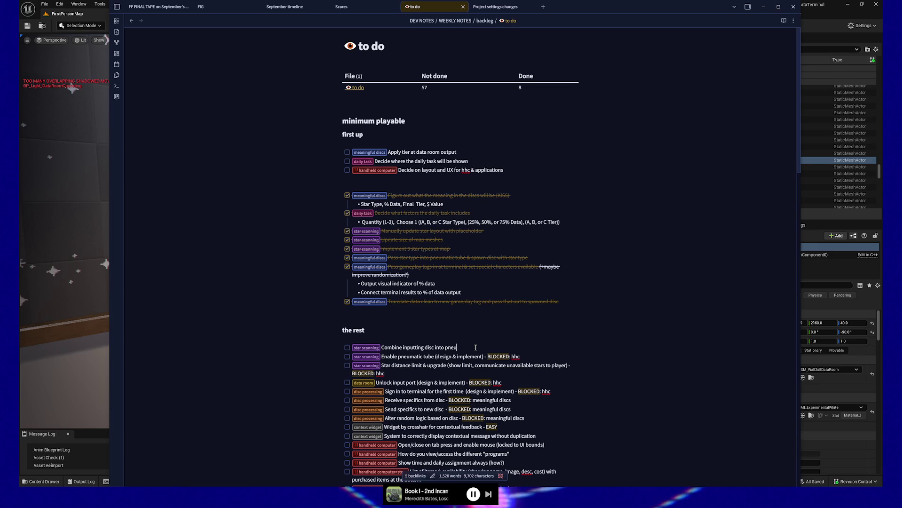
text(matic cannister +)
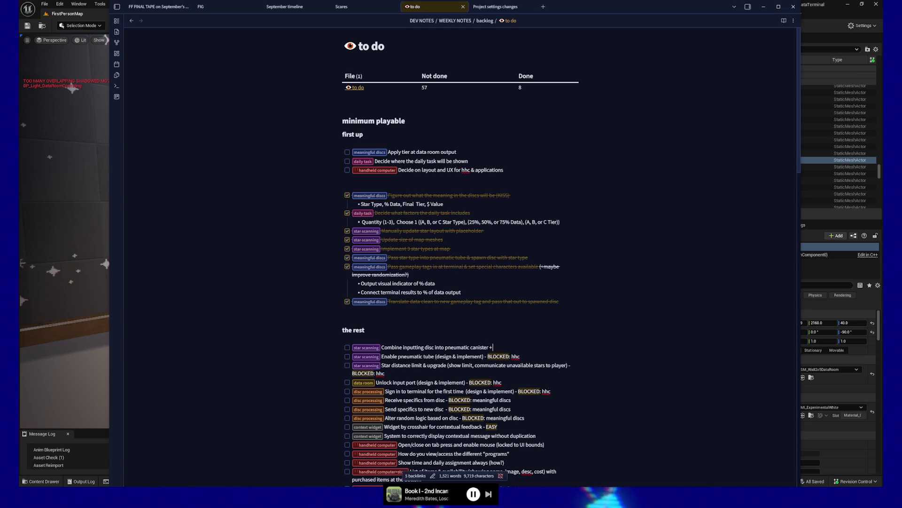
text(receiving thumbtack for)
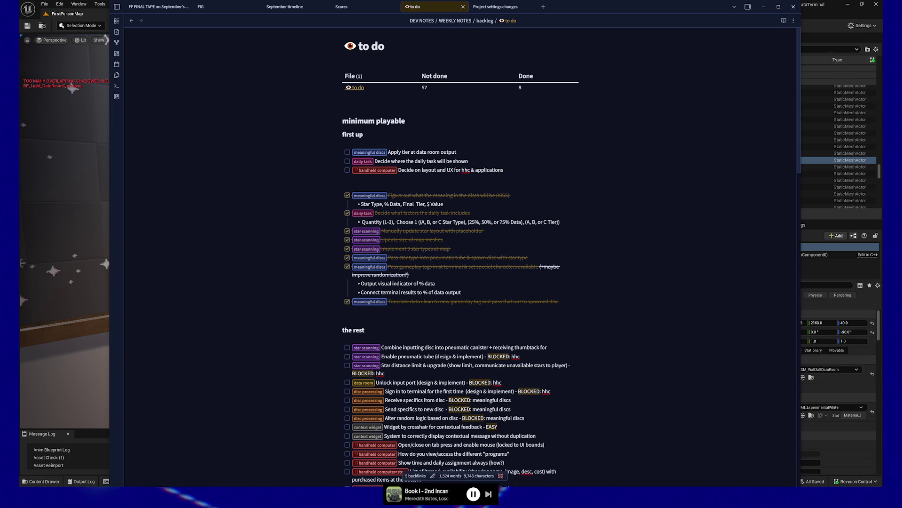
text( setting the st)
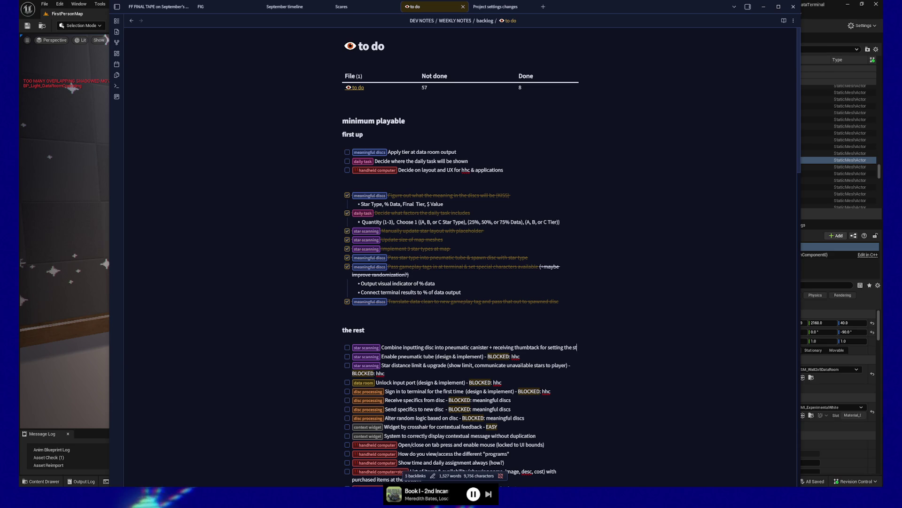
text(ar target)
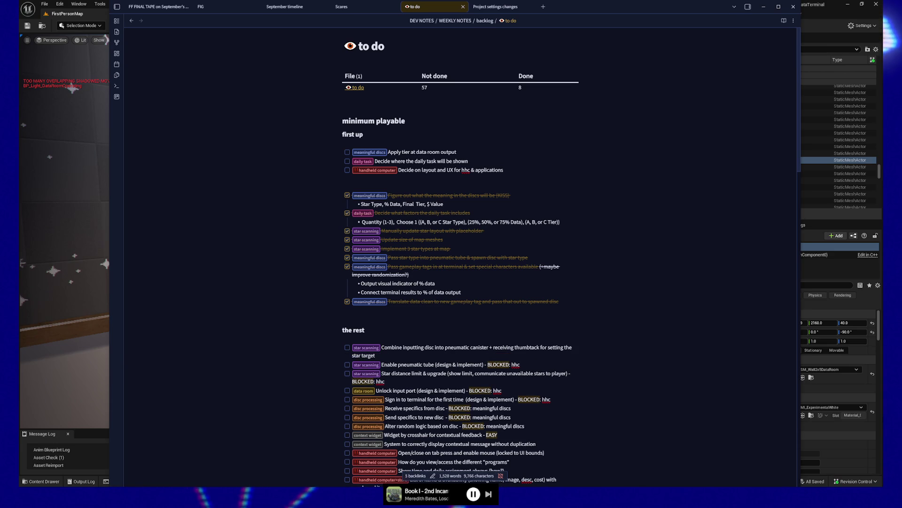
text( (what)
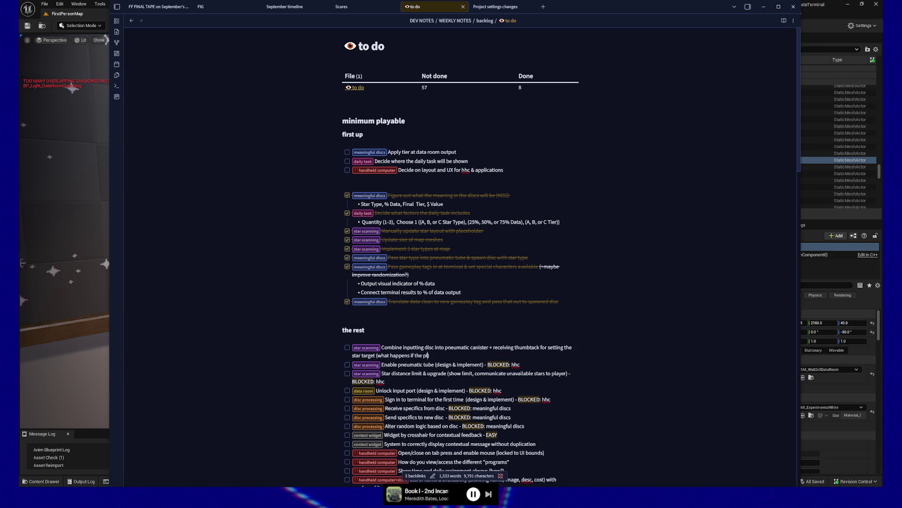
text( happens if the player needs to cancel?)
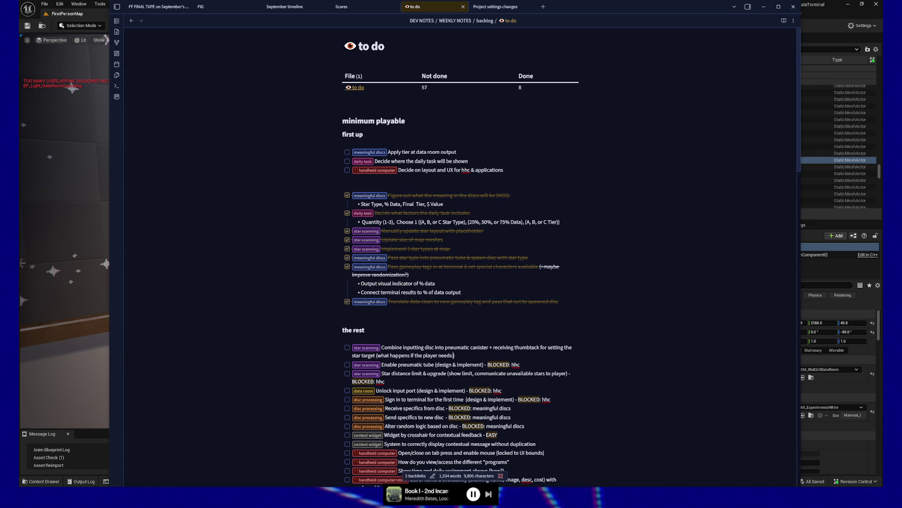
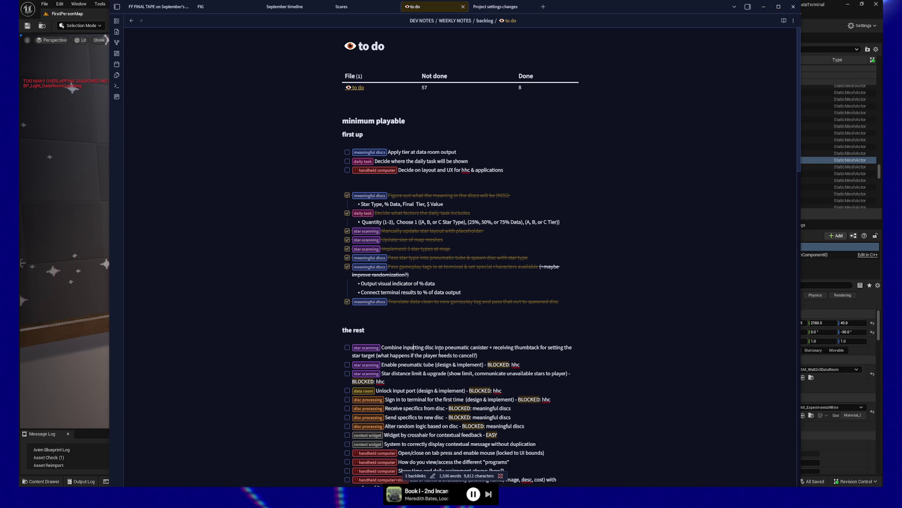
Select the cancel question in the canister to-do task, then switch back to the Unreal Editor.
drag(377, 356, 428, 358)
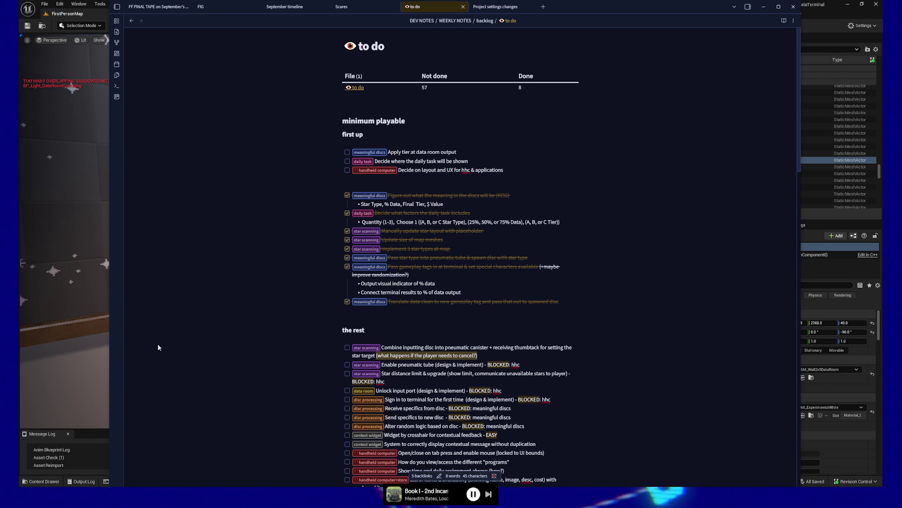
key(alt+Tab)
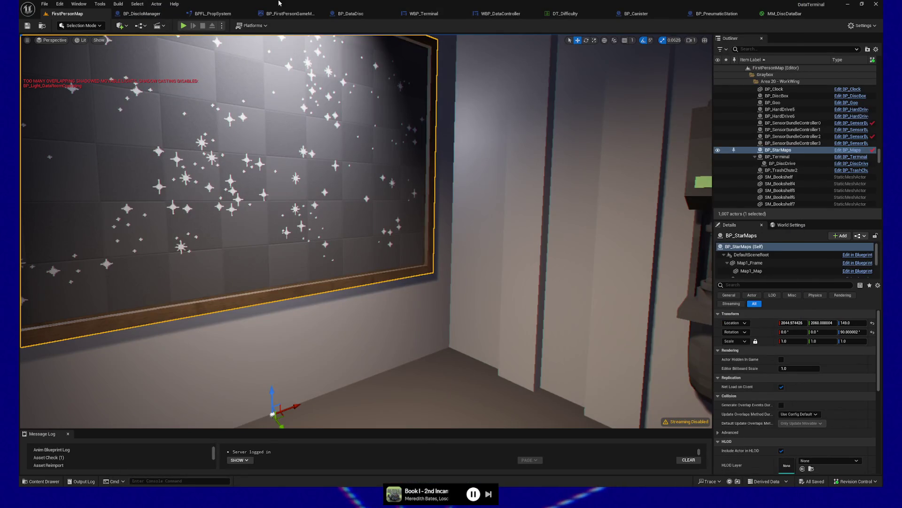
Undo the last selection change and start a Play-in-Editor session of FirstPersonMap.
key(ctrl+z)
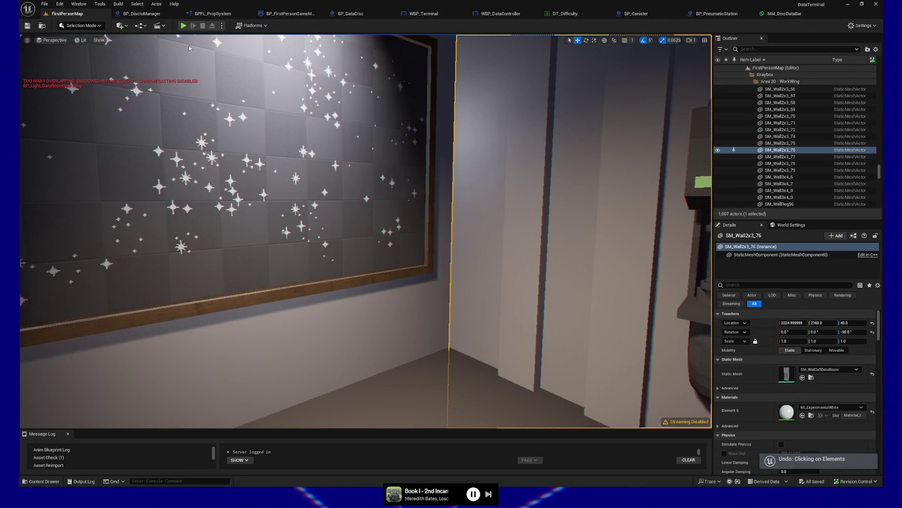
key(alt+p)
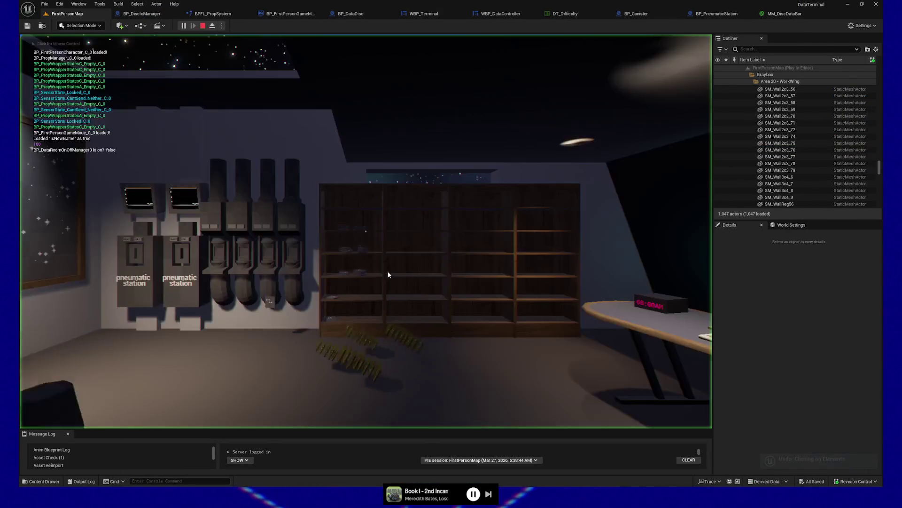
key(w)
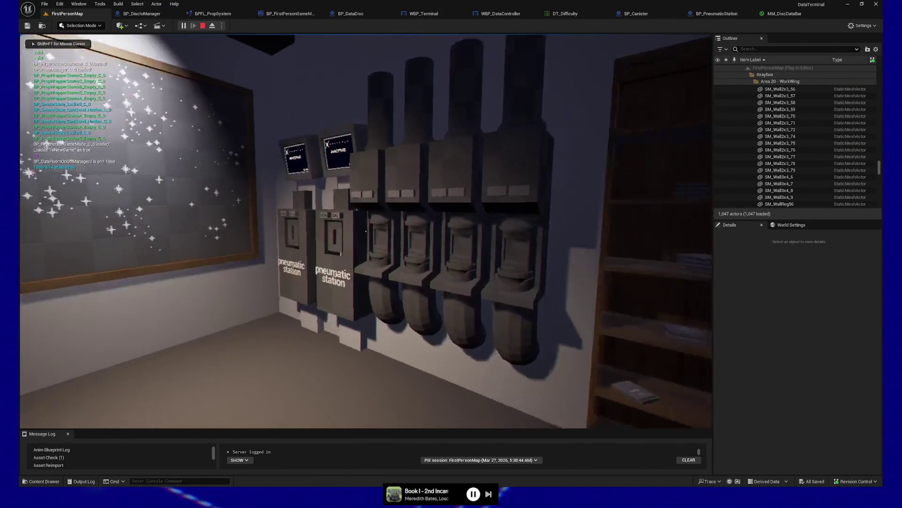
key(s)
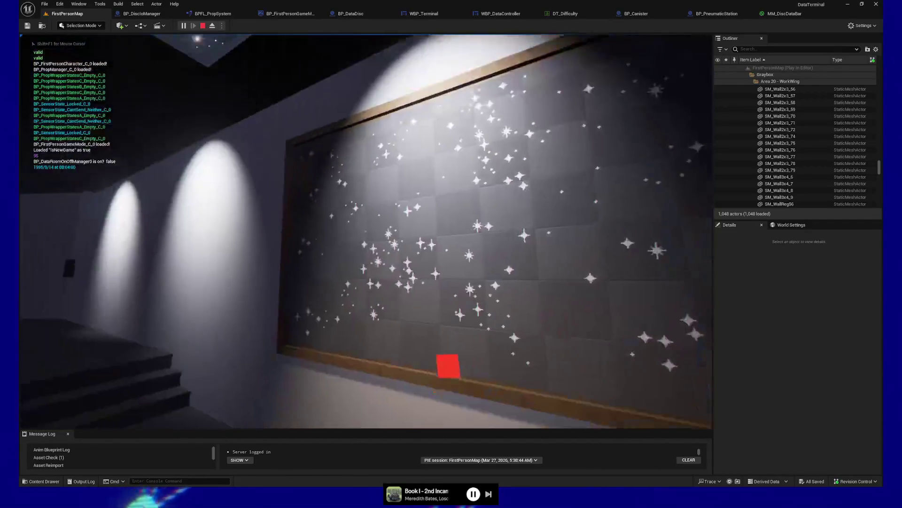
Walk up to the star map wall, pick up a red pin and stick it in.
key(w)
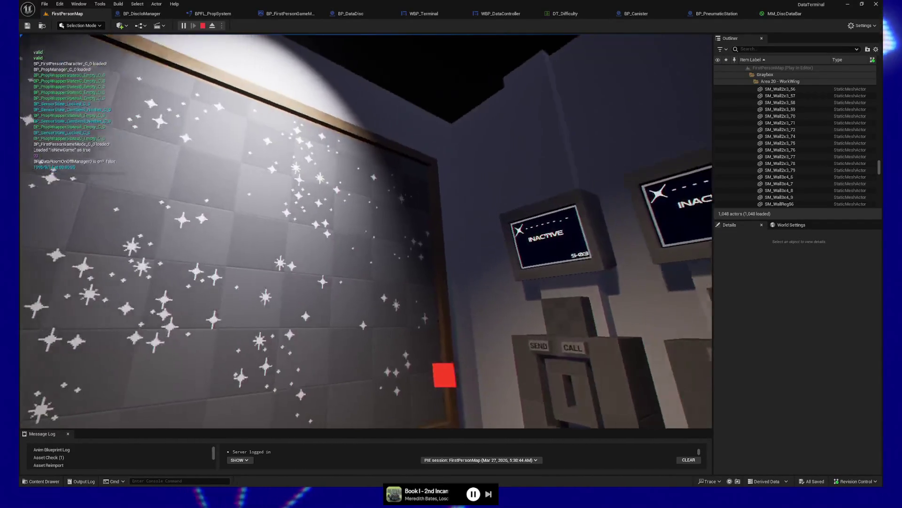
key(s)
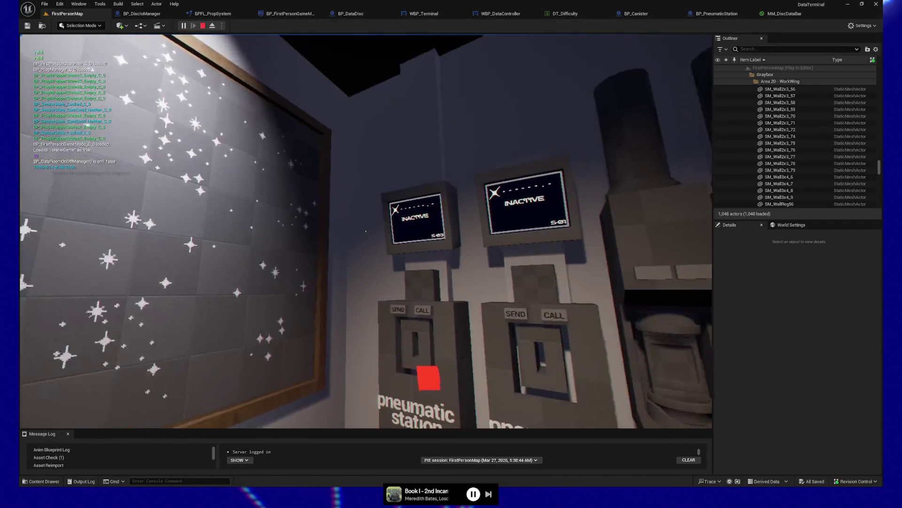
key(w)
key(w)
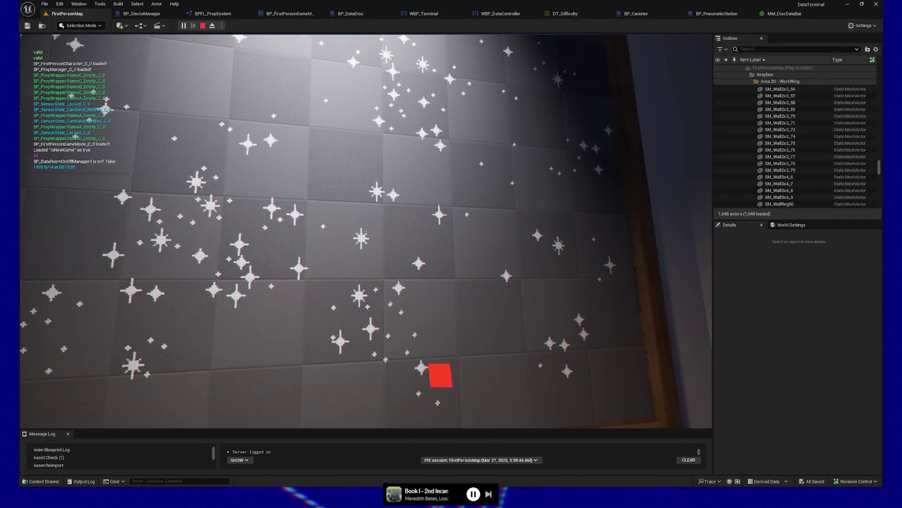
key(w)
key(w)
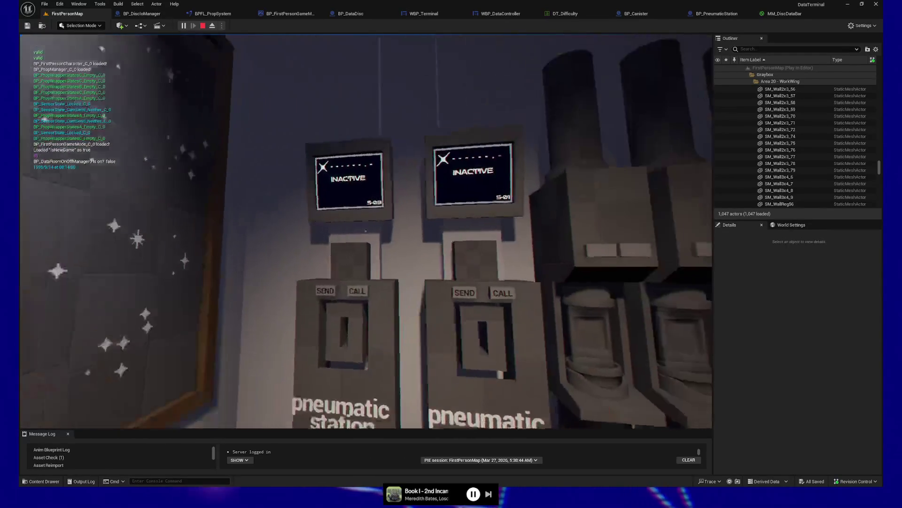
key(e)
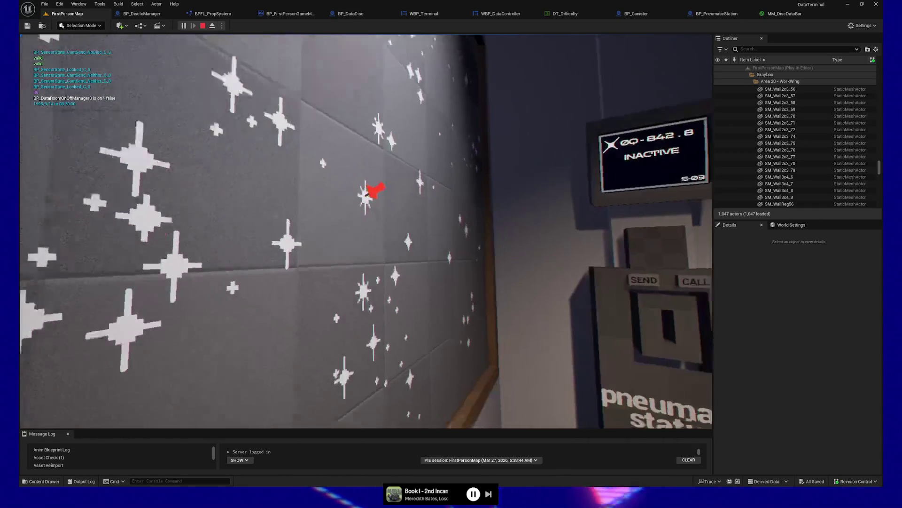
key(e)
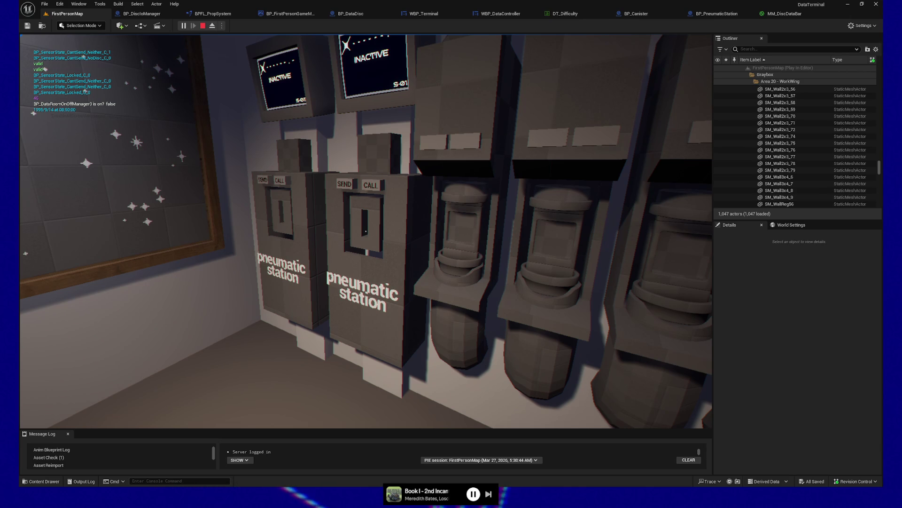
Turn to the wooden bookshelf and pick up a data disc.
key(w)
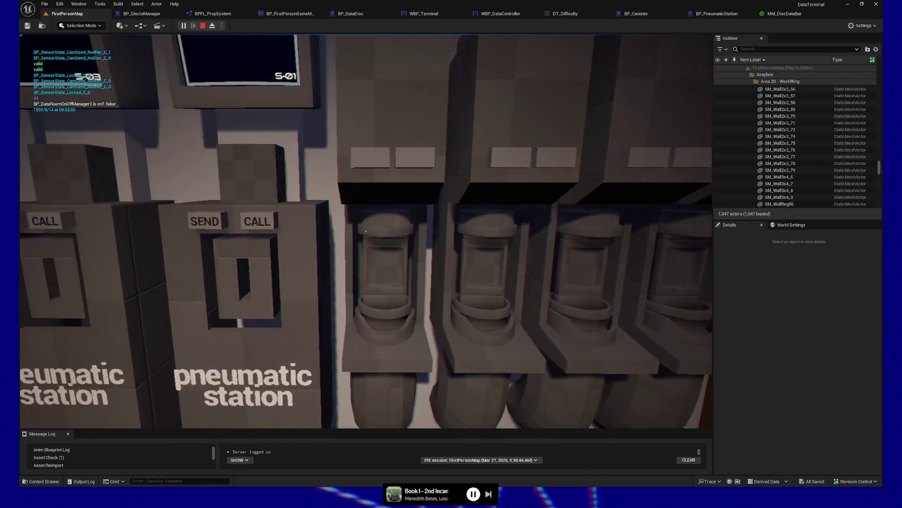
key(s)
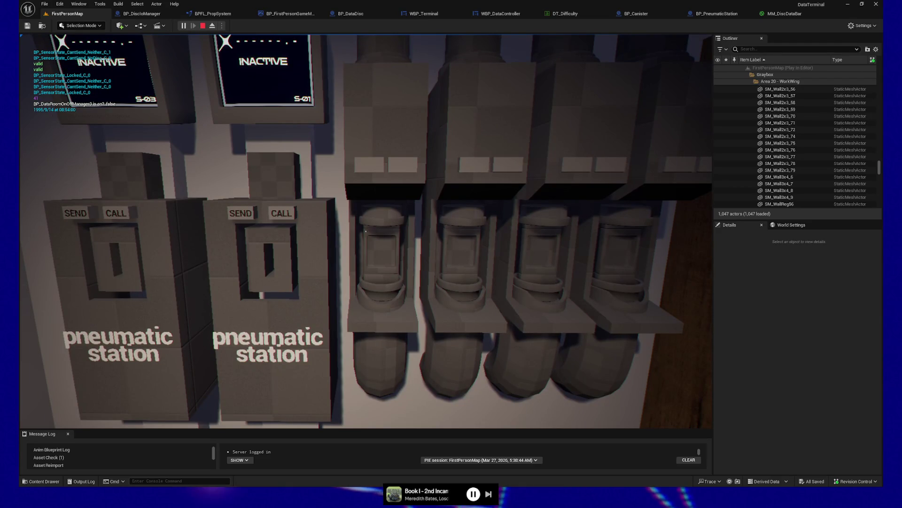
key(d)
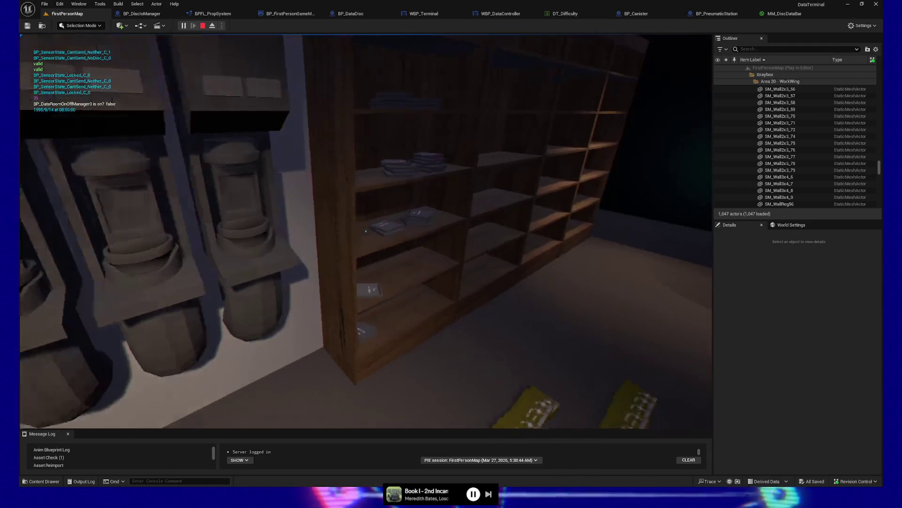
key(e)
Walk to the S-03 pneumatic station and line up to insert the disc in its slot.
key(w)
key(w)
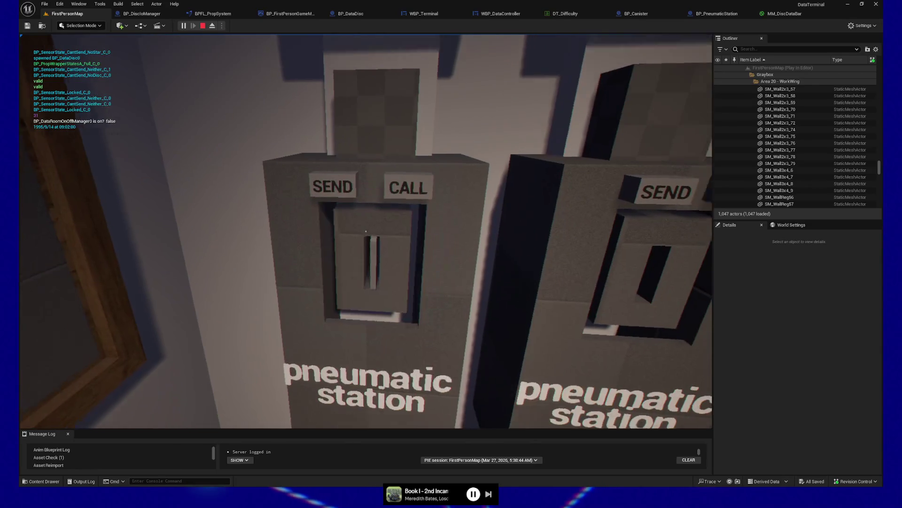
key(s)
key(w)
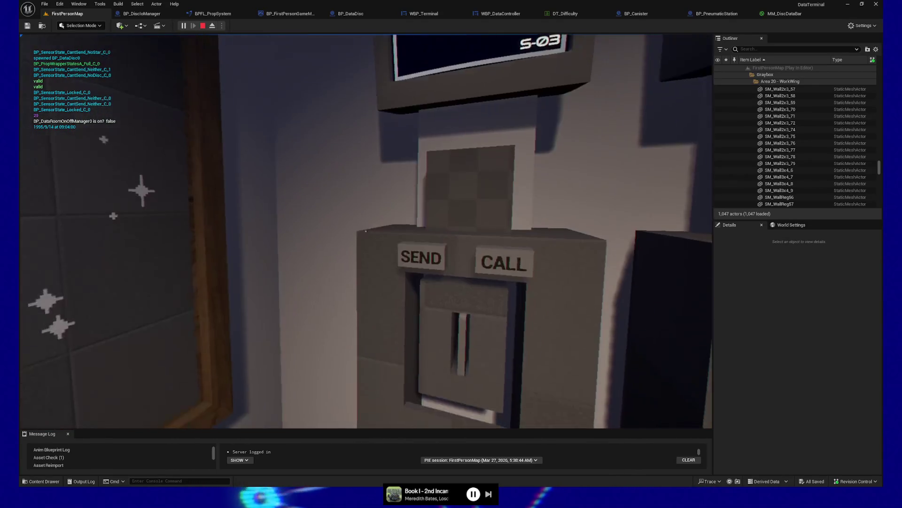
key(s)
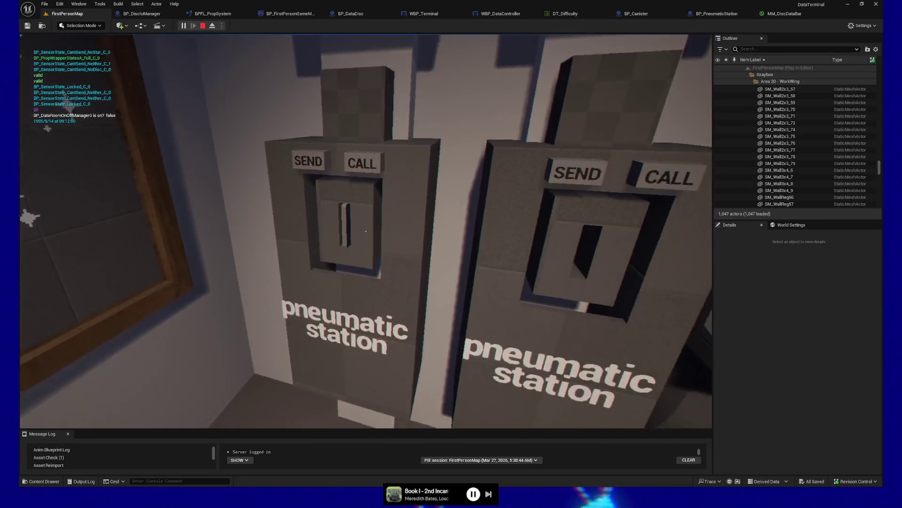
key(s)
key(w)
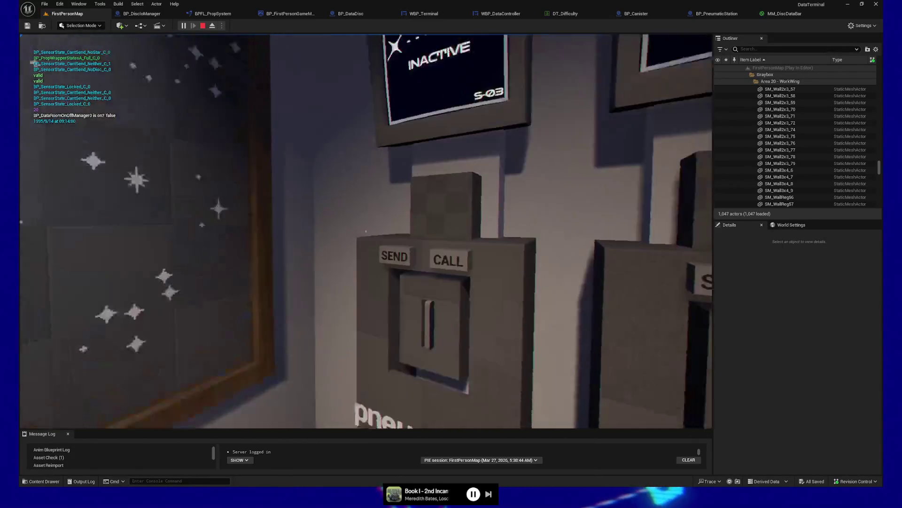
key(w)
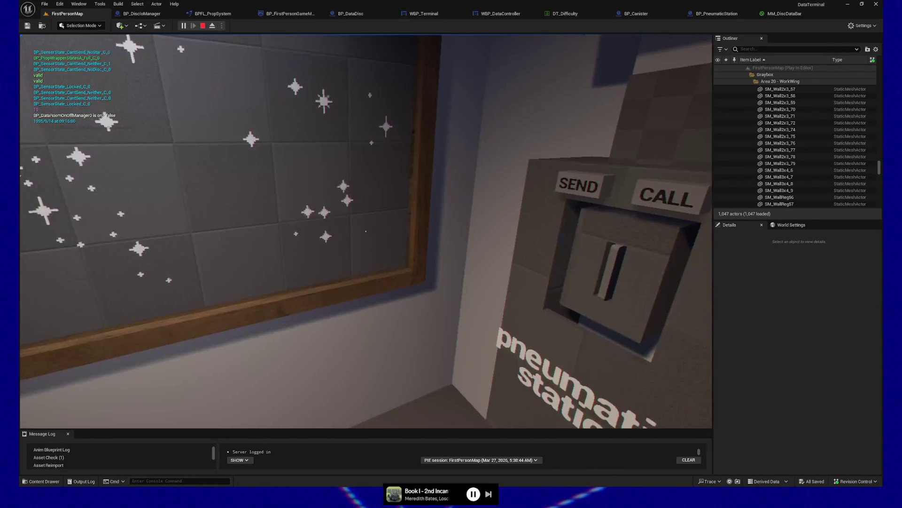
key(s)
key(w)
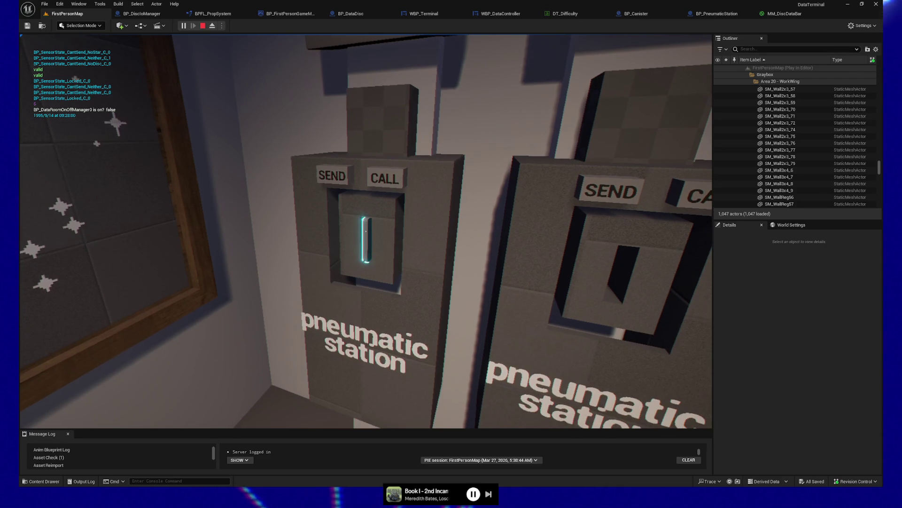
Take the disc from the slot, face the star map, then send it through the station.
click(365, 231)
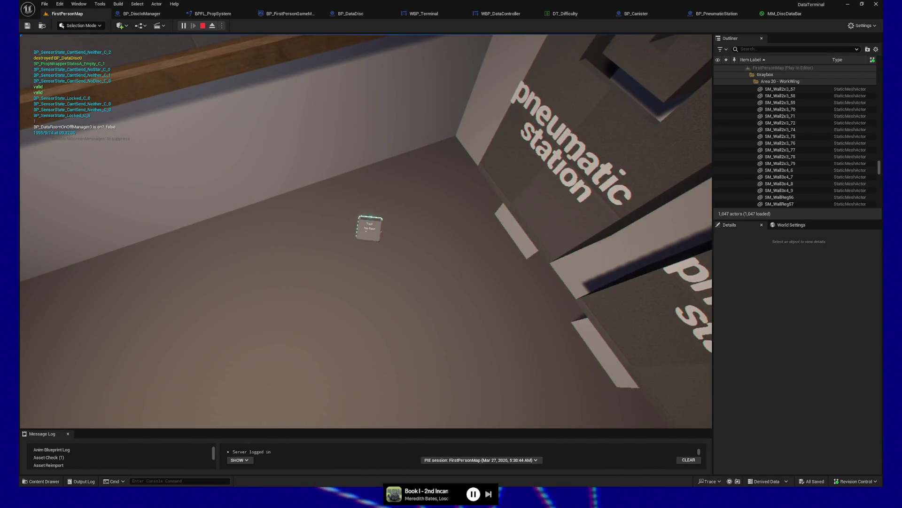
click(366, 230)
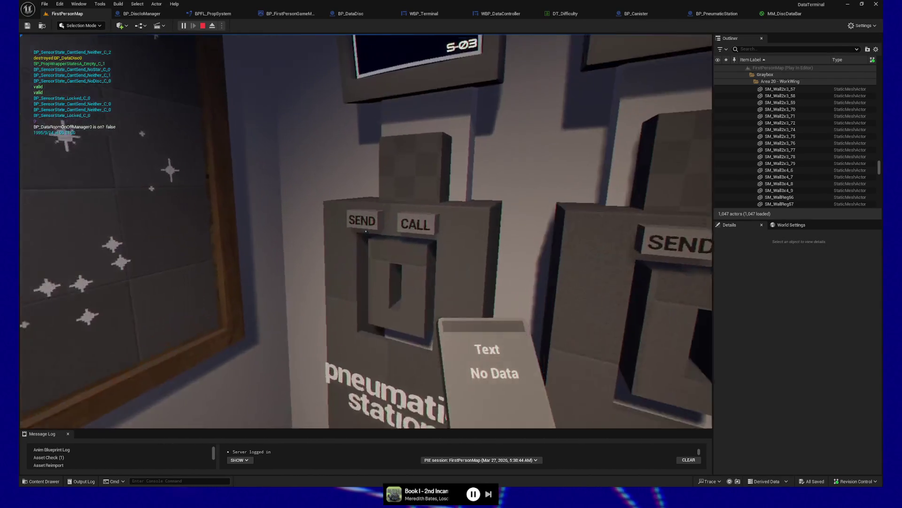
click(366, 231)
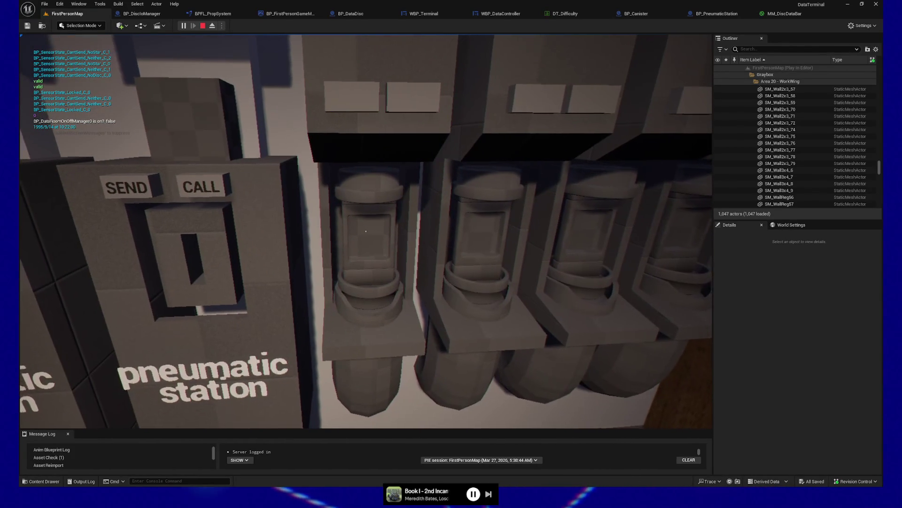
Walk along the pneumatic stations and starry wall, stopping at the left station's top box.
key(s)
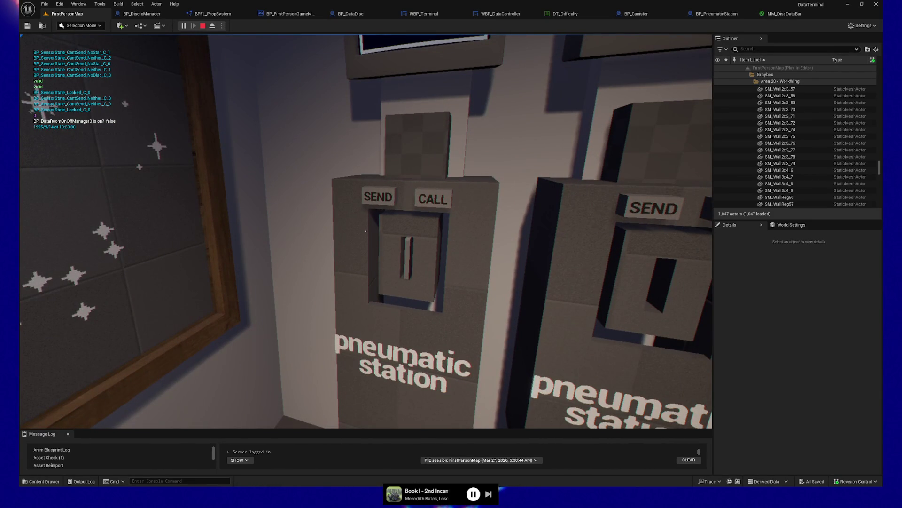
key(d)
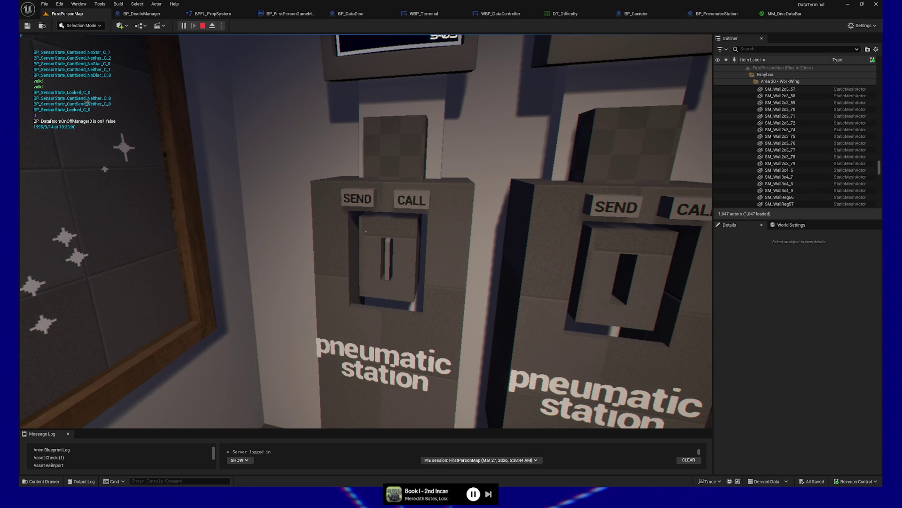
key(a)
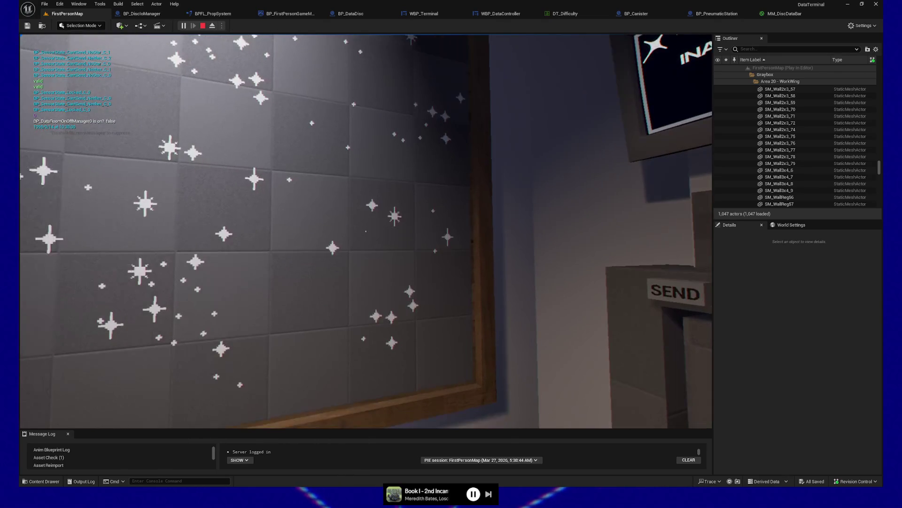
key(d)
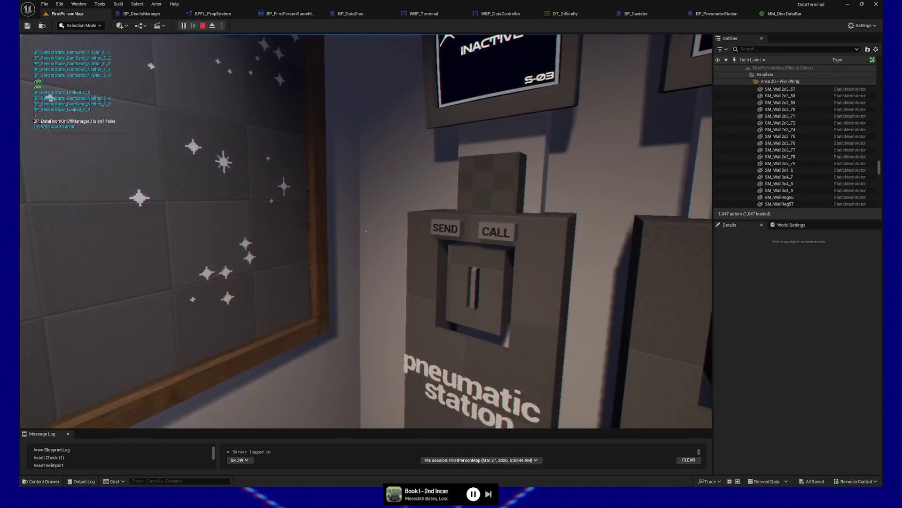
key(s)
key(w)
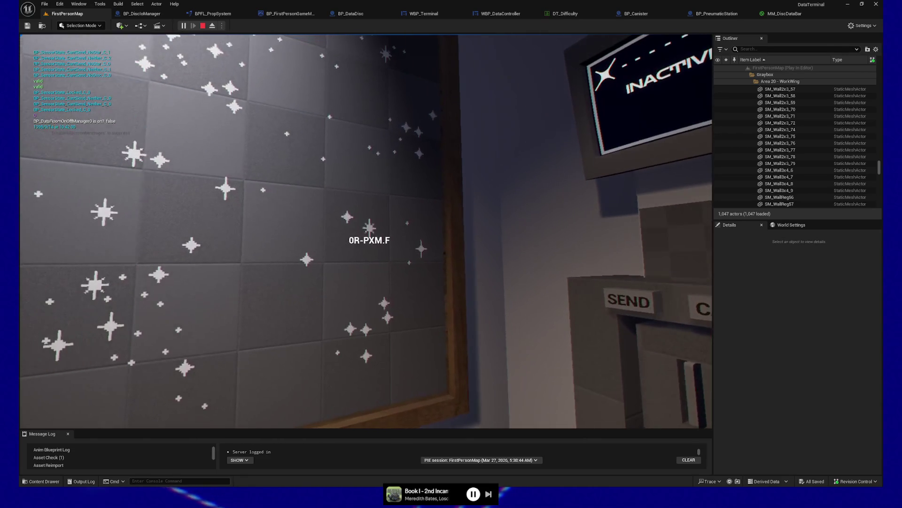
key(w)
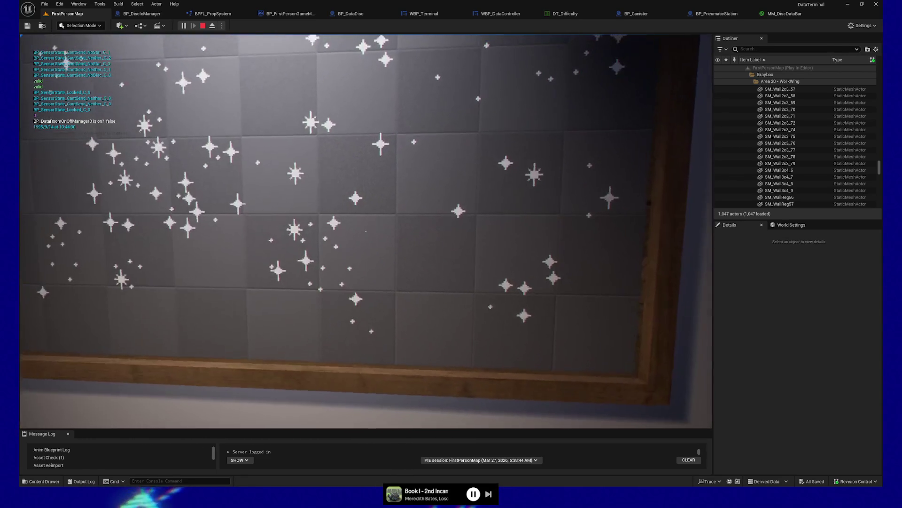
key(s)
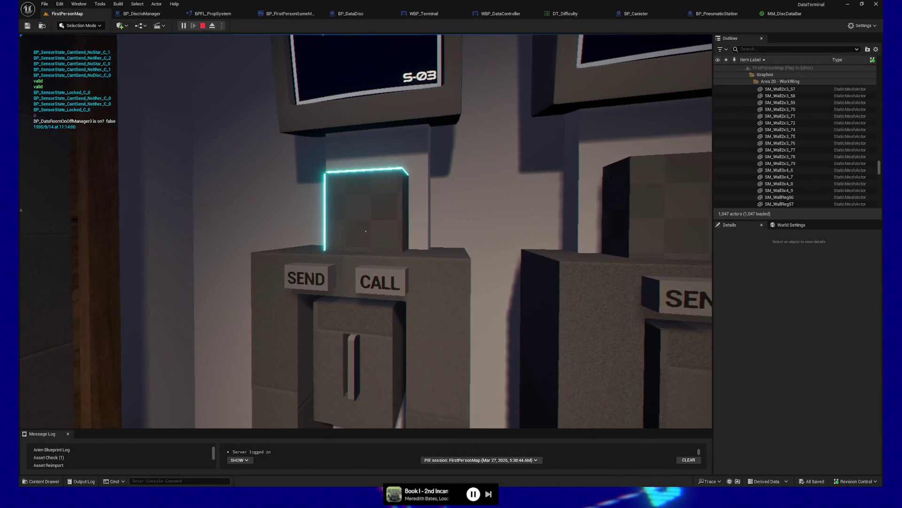
Grab a red pin from the left station's top box, then release it.
click(366, 231)
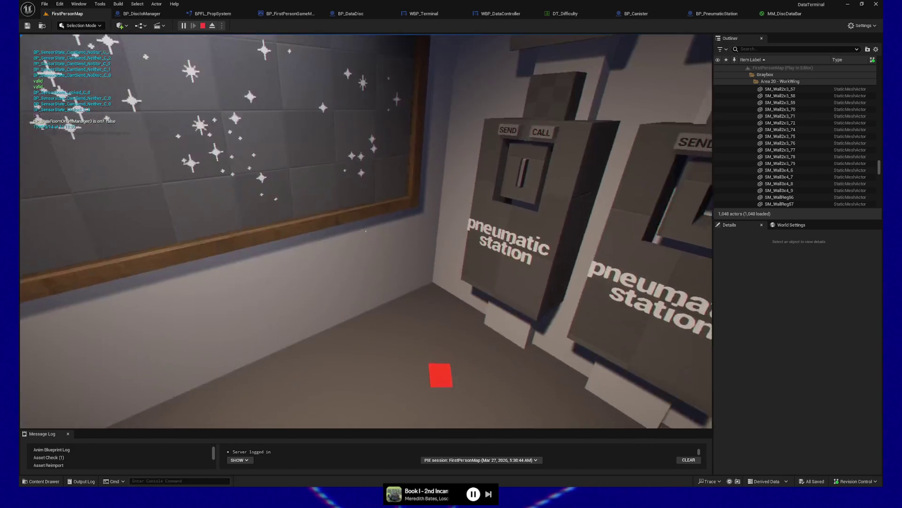
click(366, 231)
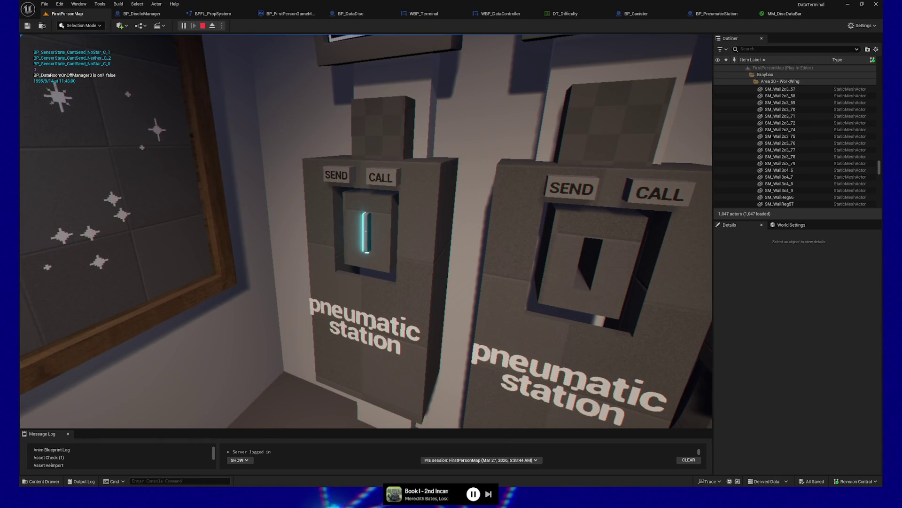
key(s)
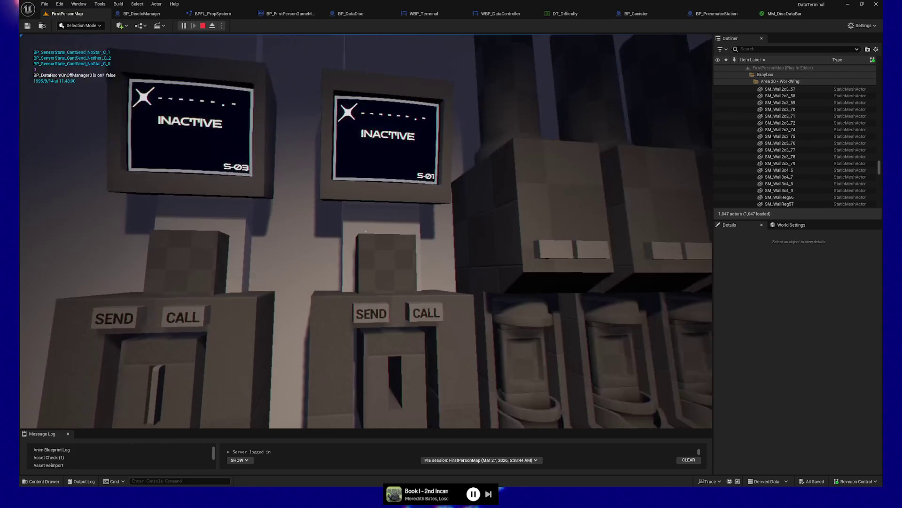
key(a)
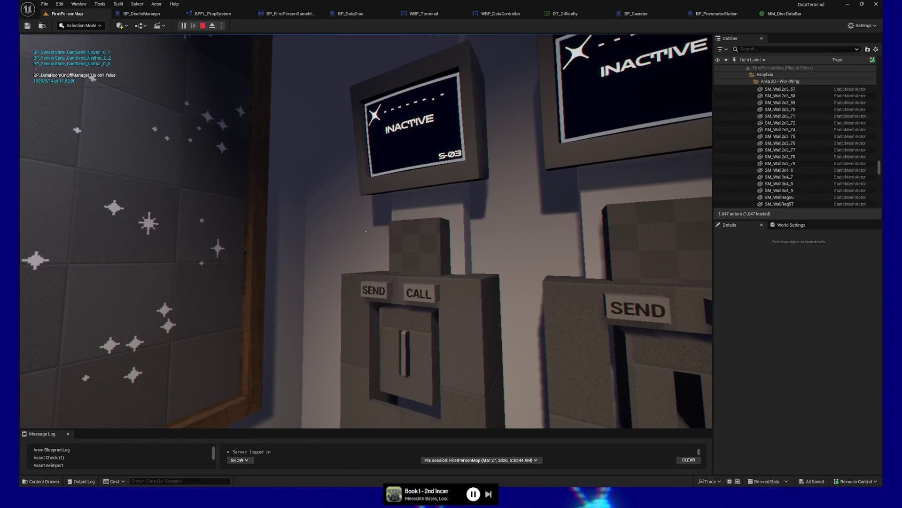
key(d)
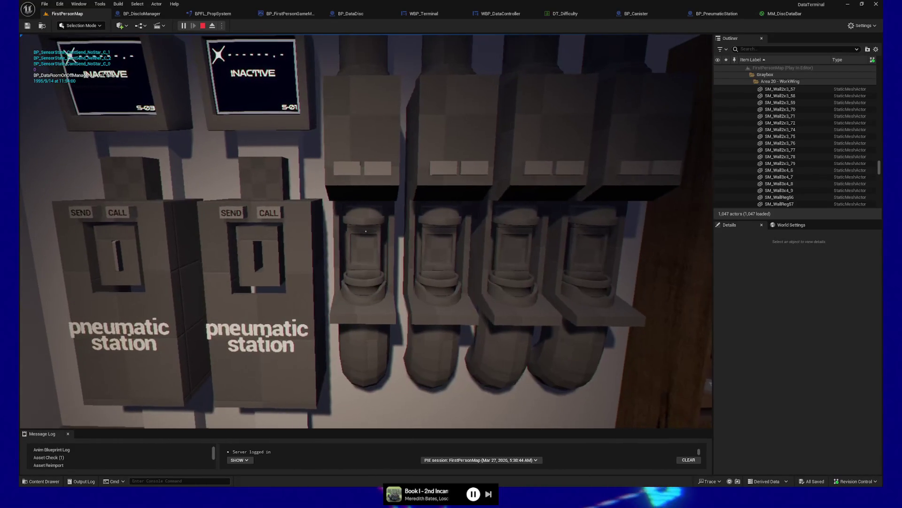
key(s)
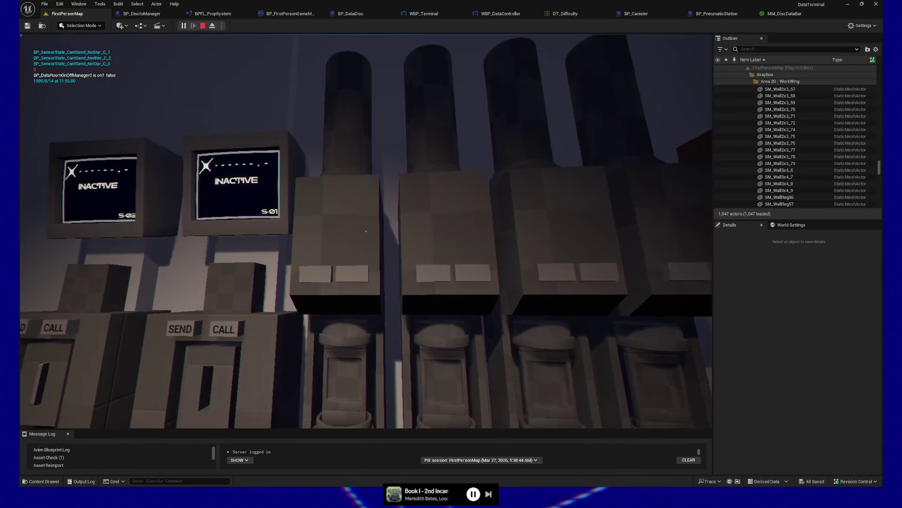
key(w)
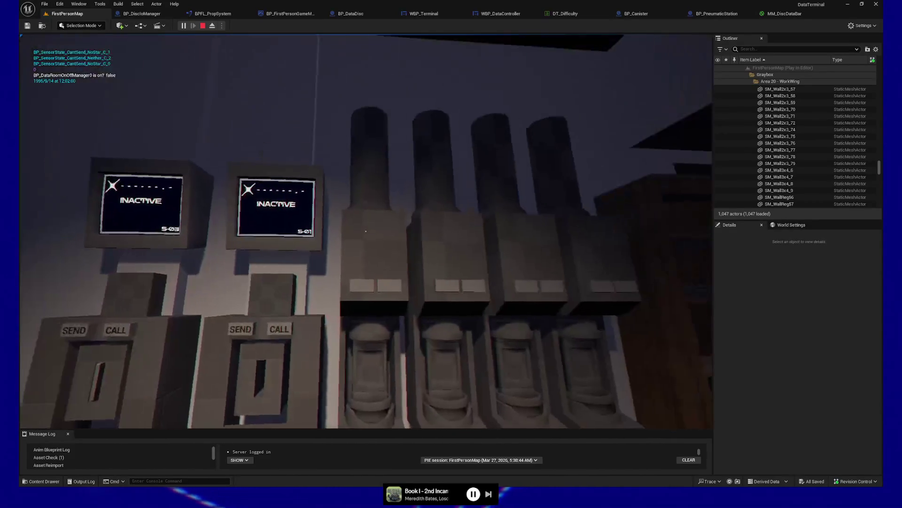
key(s)
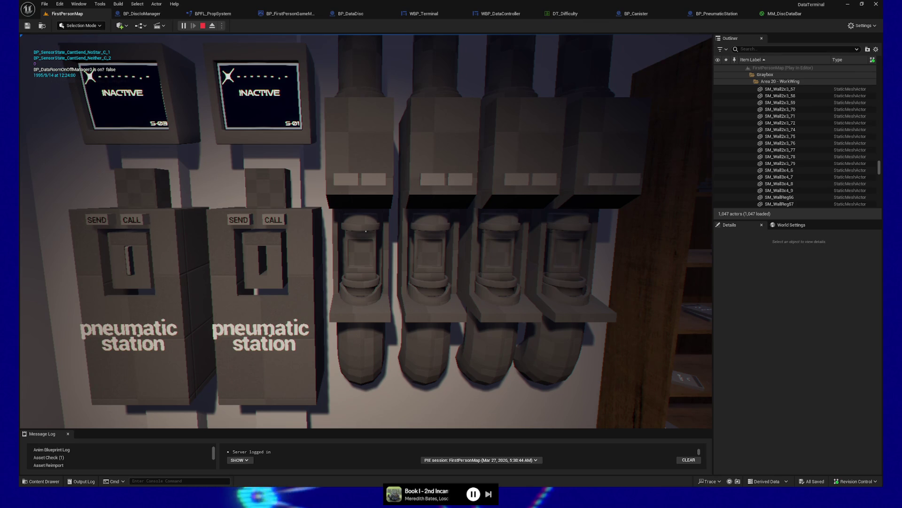
key(w)
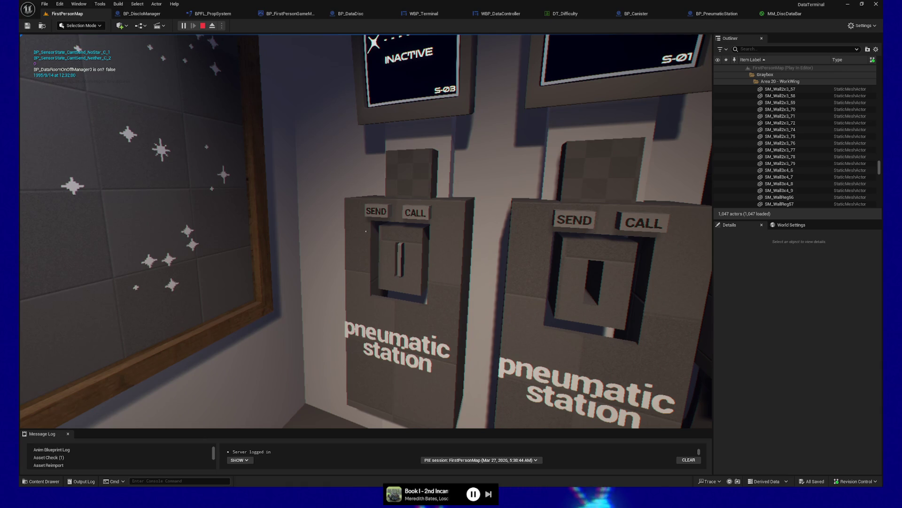
Take a data disc at the left station, feed it into the slot, and put away the red pin.
key(w)
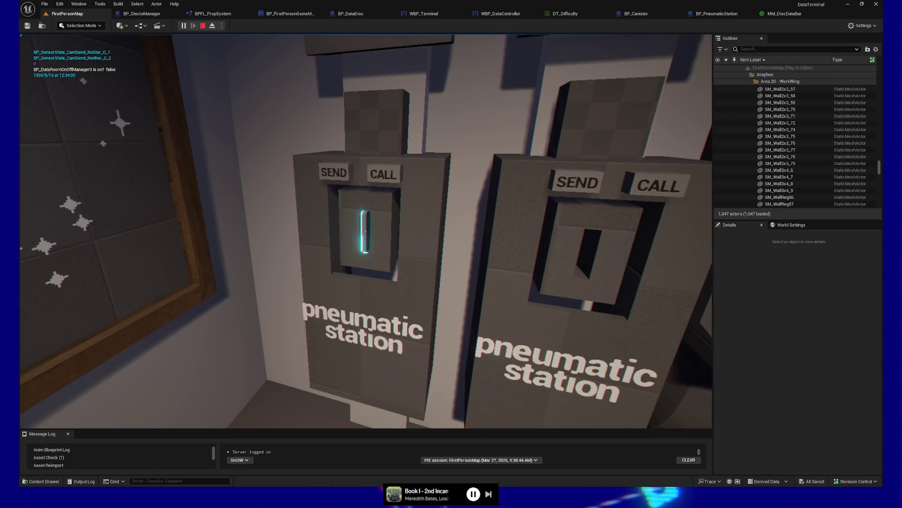
key(e)
key(w)
key(e)
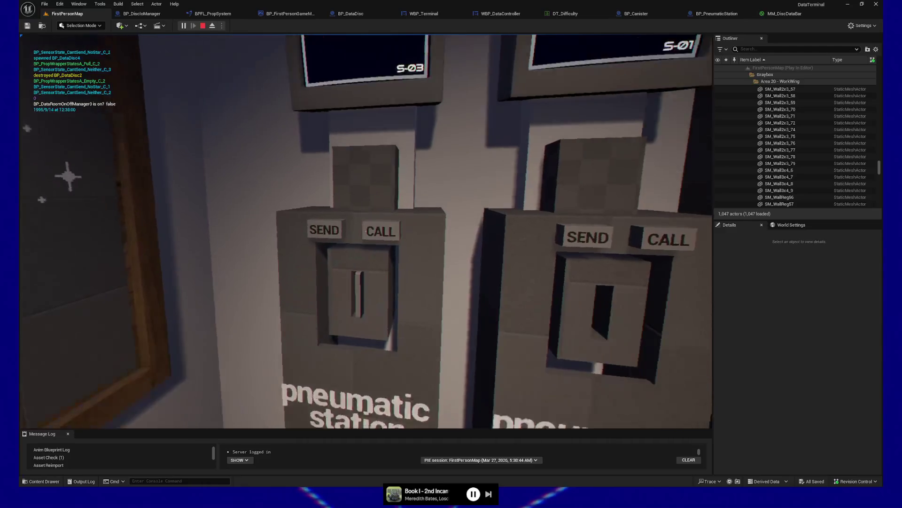
key(s)
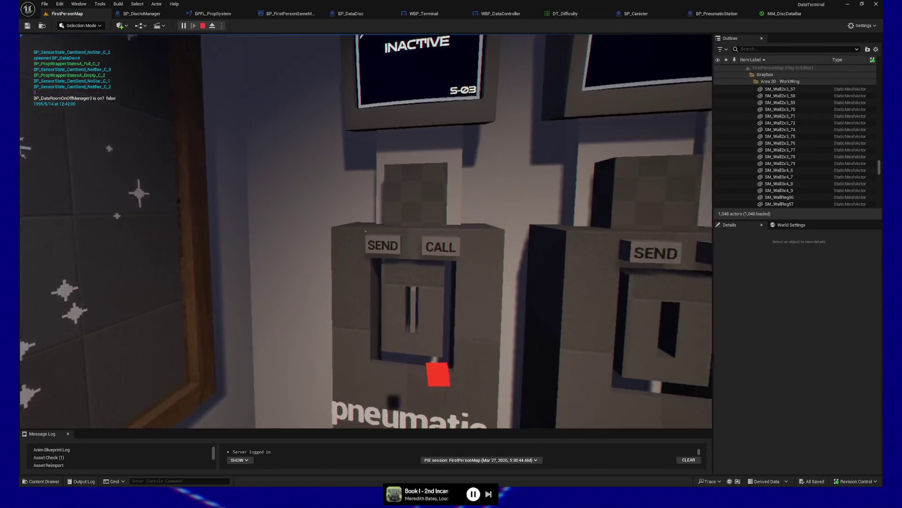
key(w)
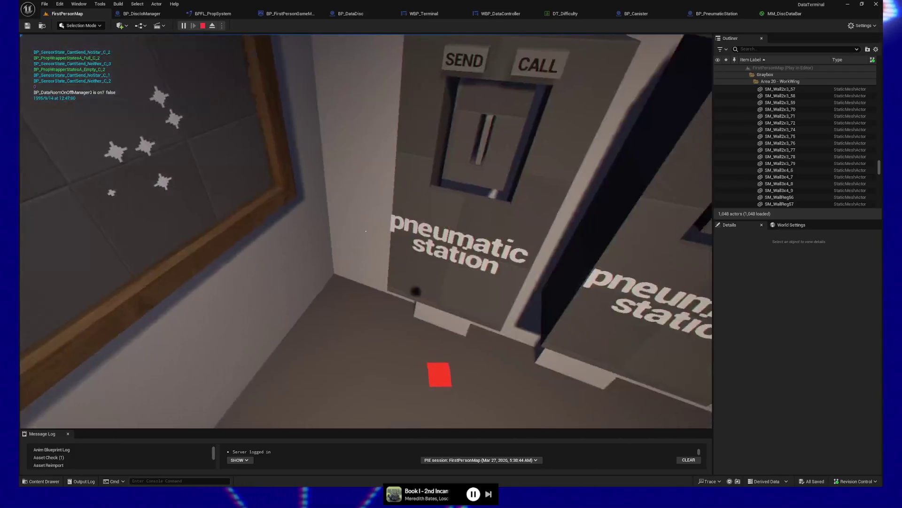
click(367, 231)
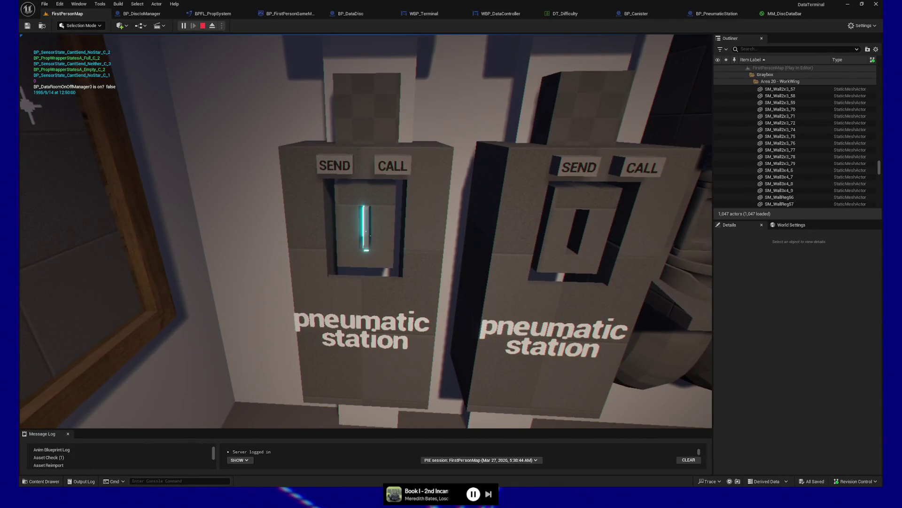
Insert the held no-data disc into the left pneumatic station's slot and step back.
key(s)
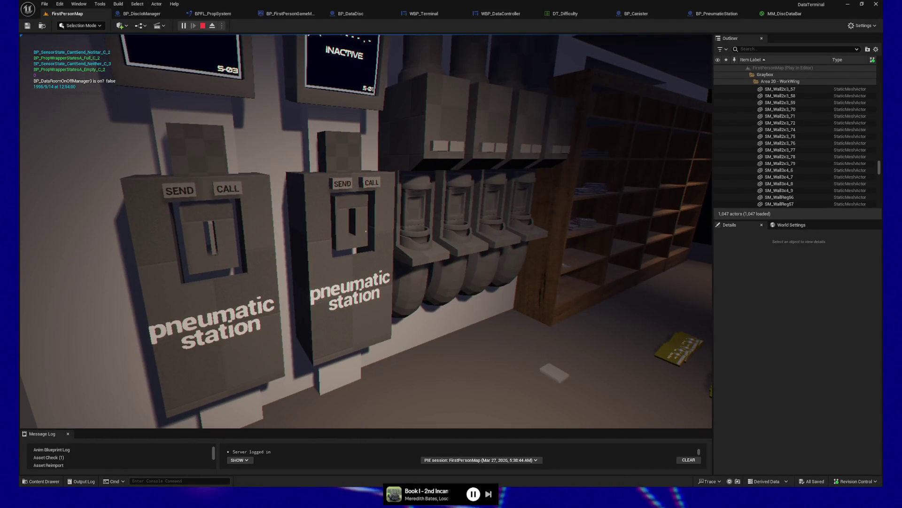
key(w)
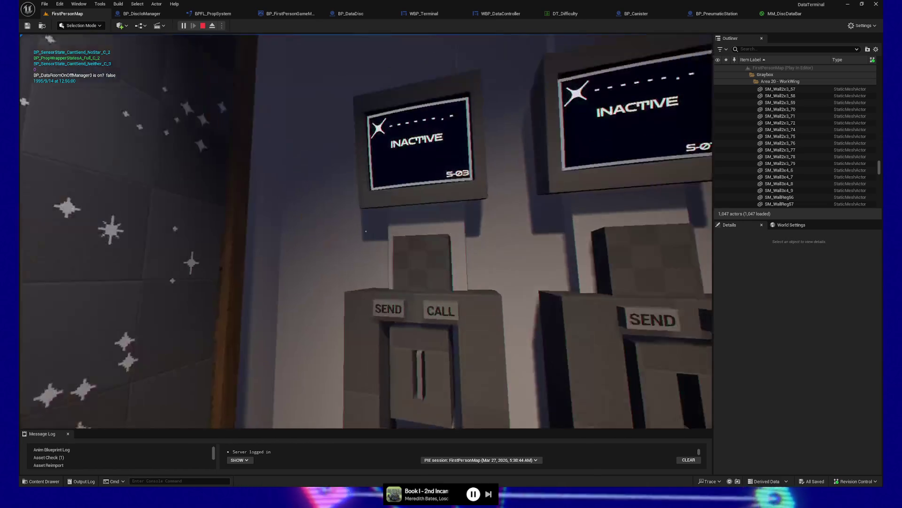
key(s)
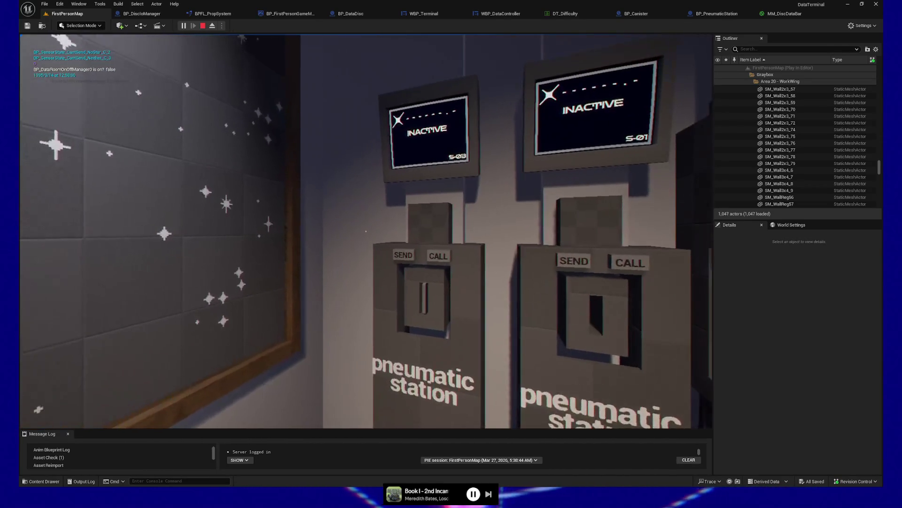
key(w)
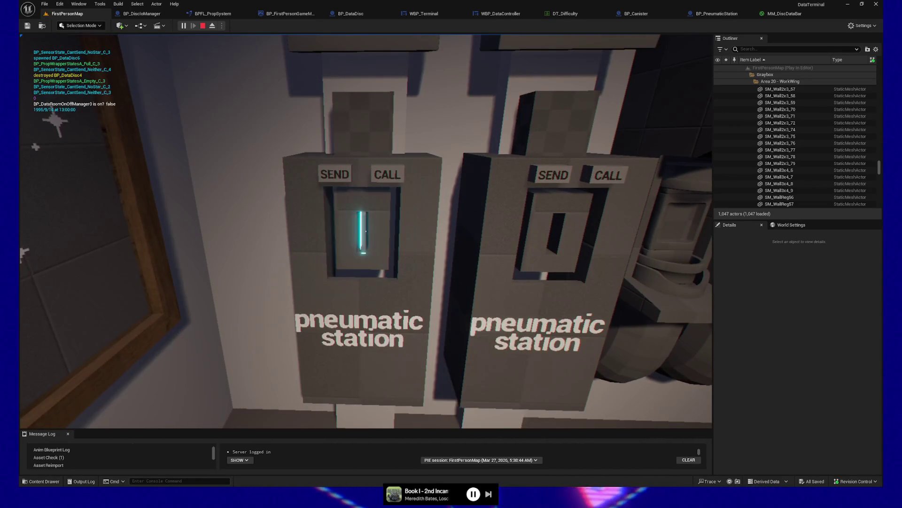
key(e)
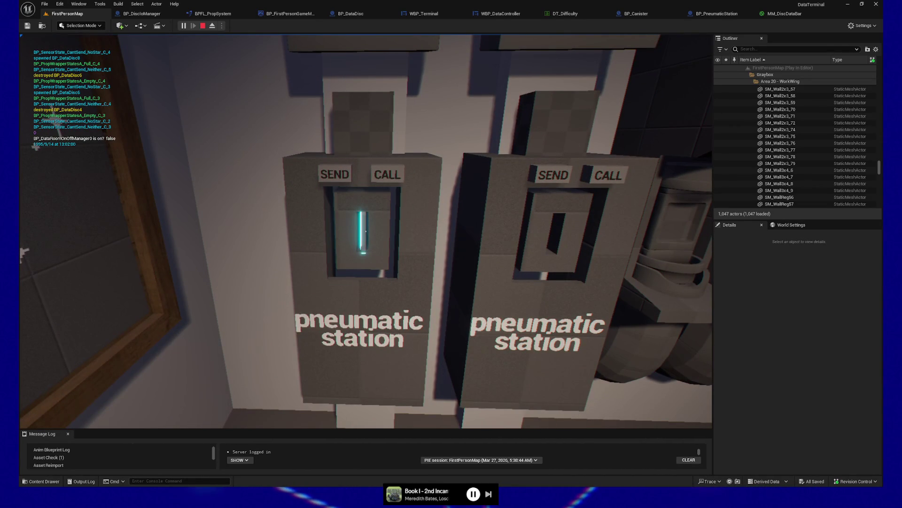
key(s)
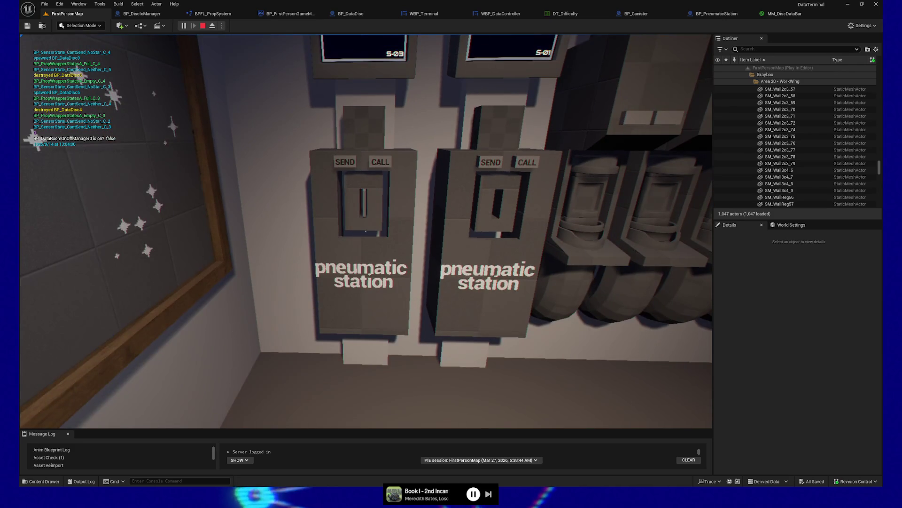
mouse_move(365, 231)
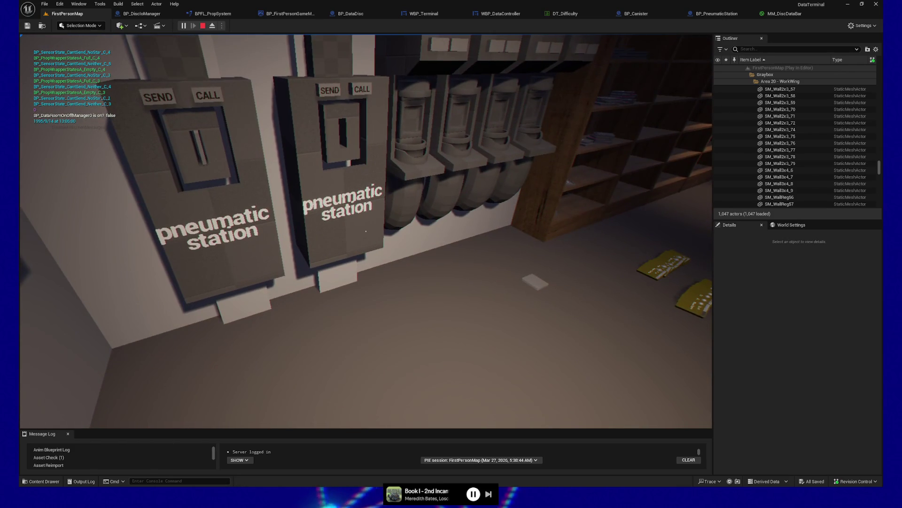
key(s)
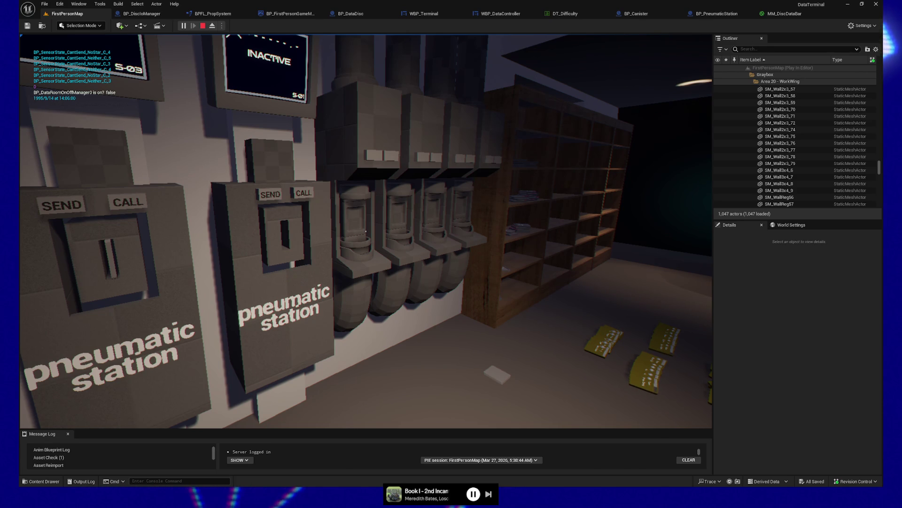
key(w)
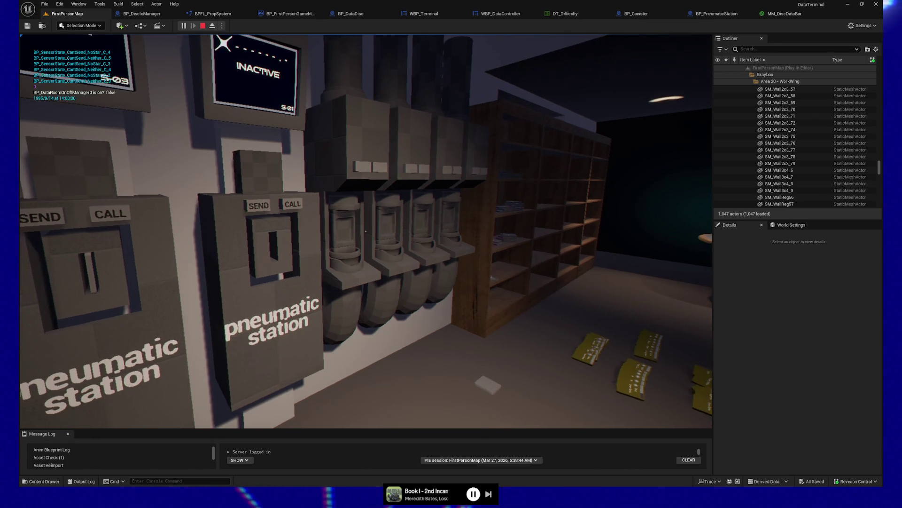
key(s)
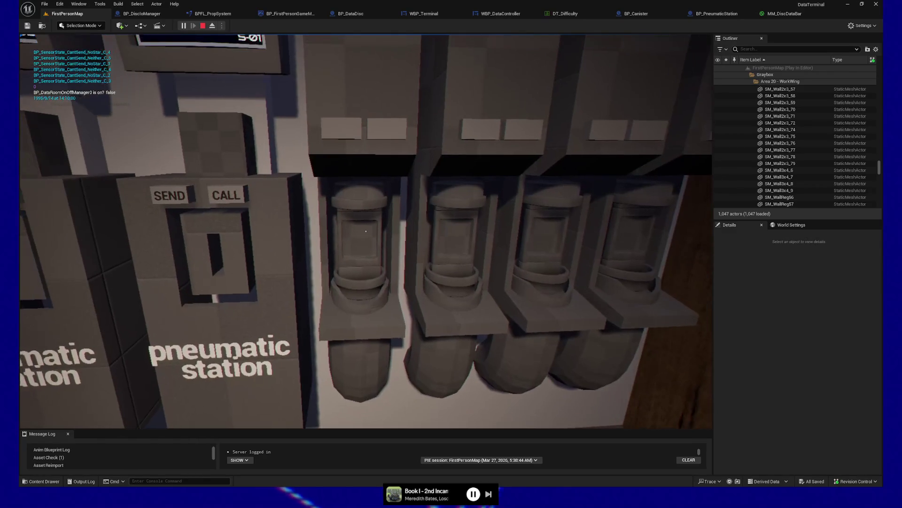
key(w)
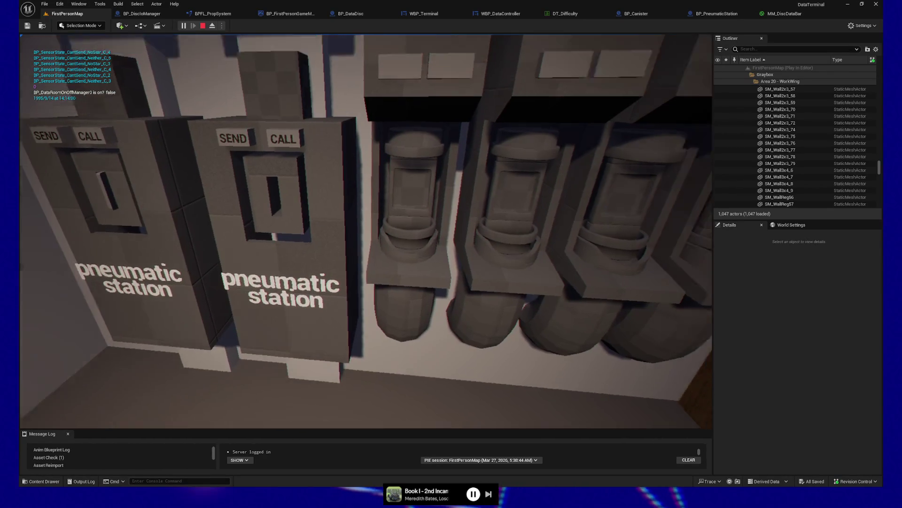
key(a)
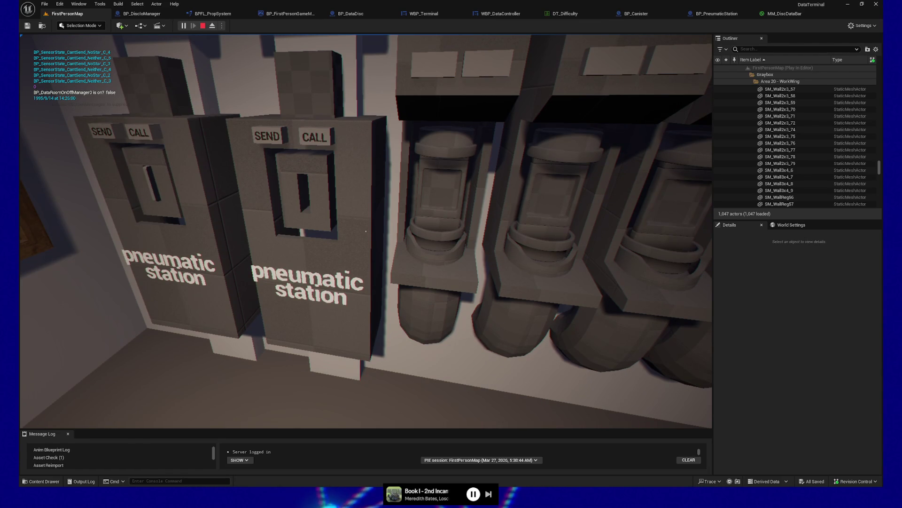
key(a)
key(s)
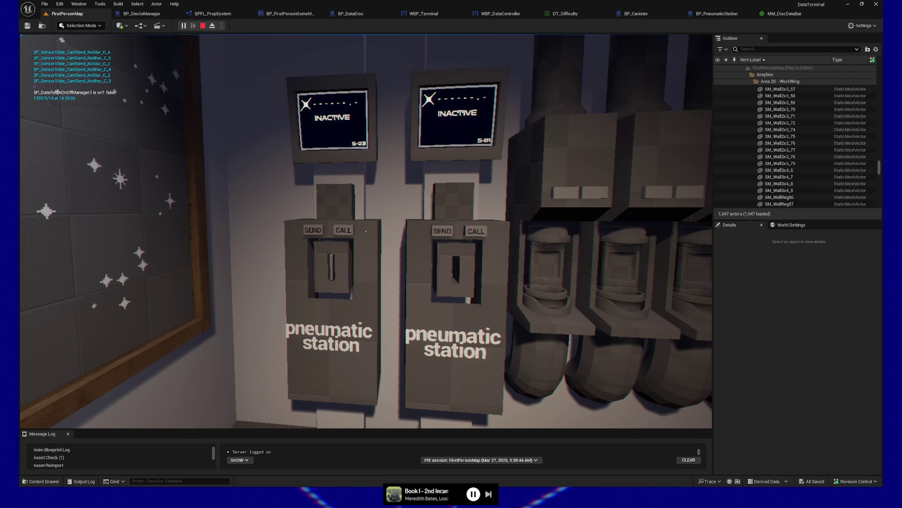
Walk past the two pneumatic stations, pausing and resuming the game twice.
key(w)
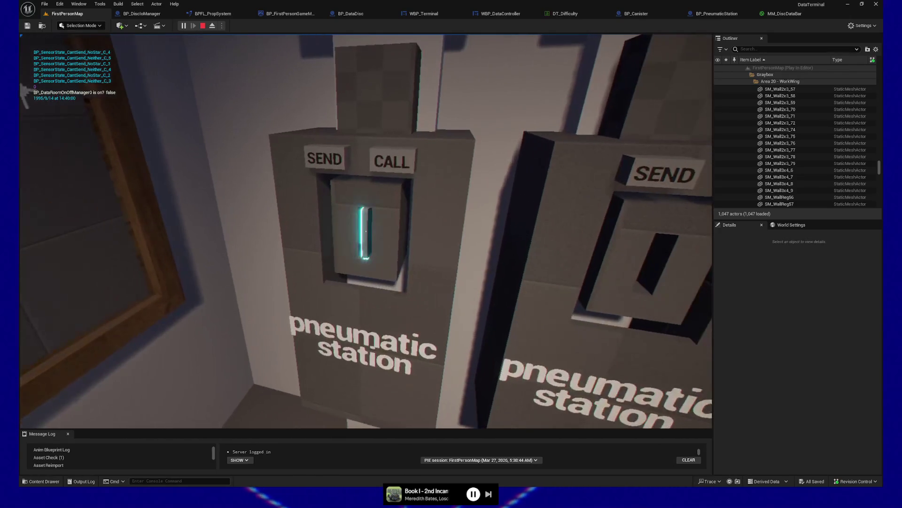
key(s)
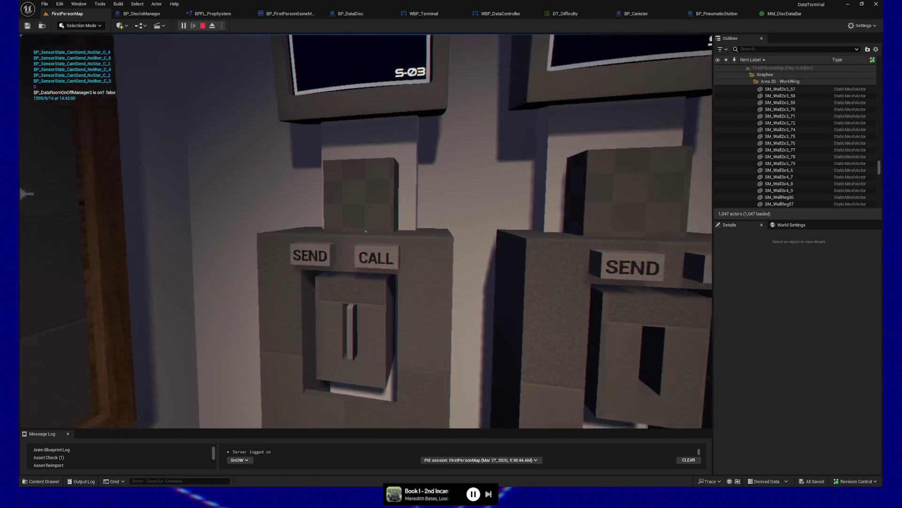
key(s)
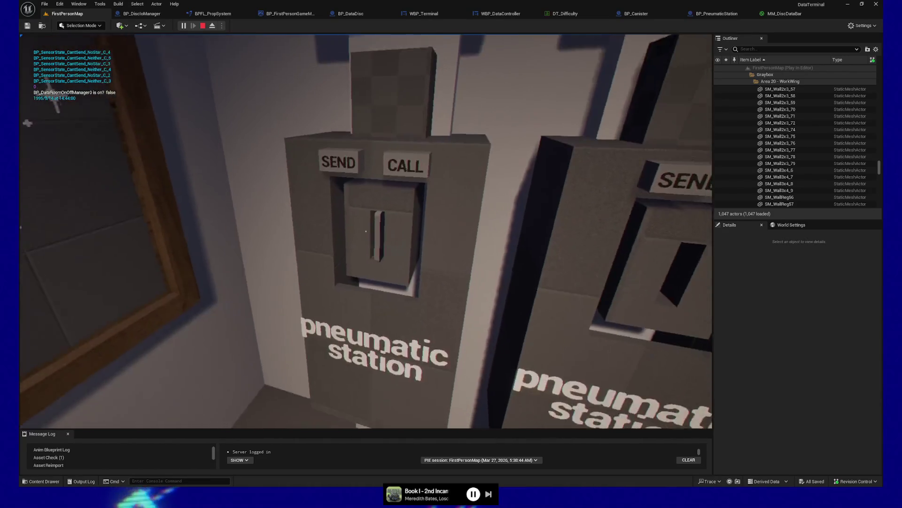
key(d)
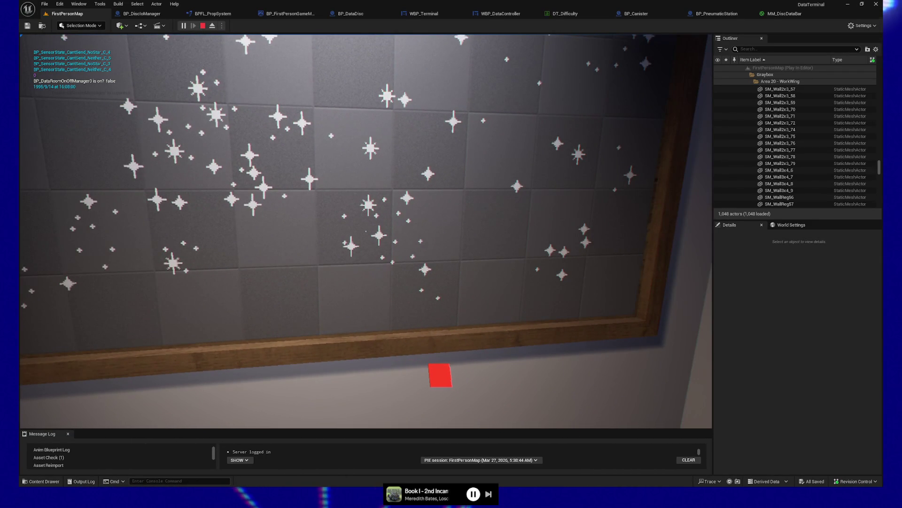
key(Escape)
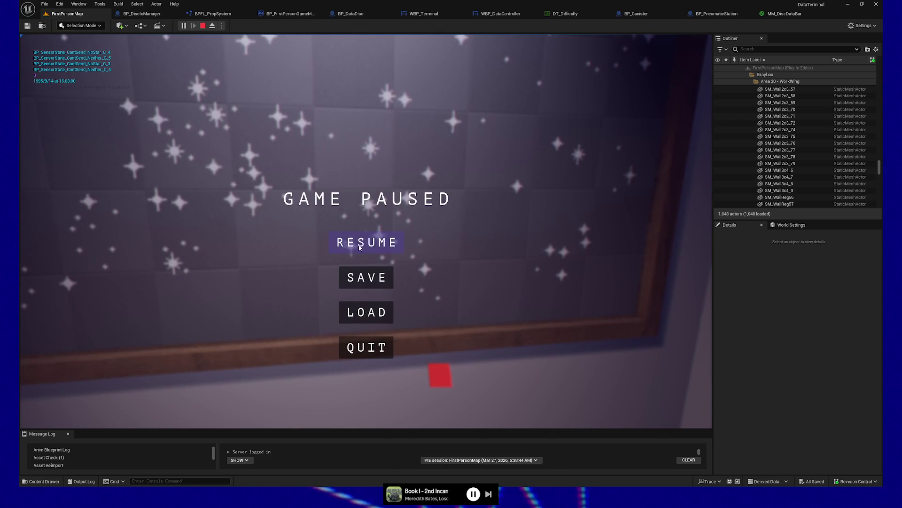
click(359, 246)
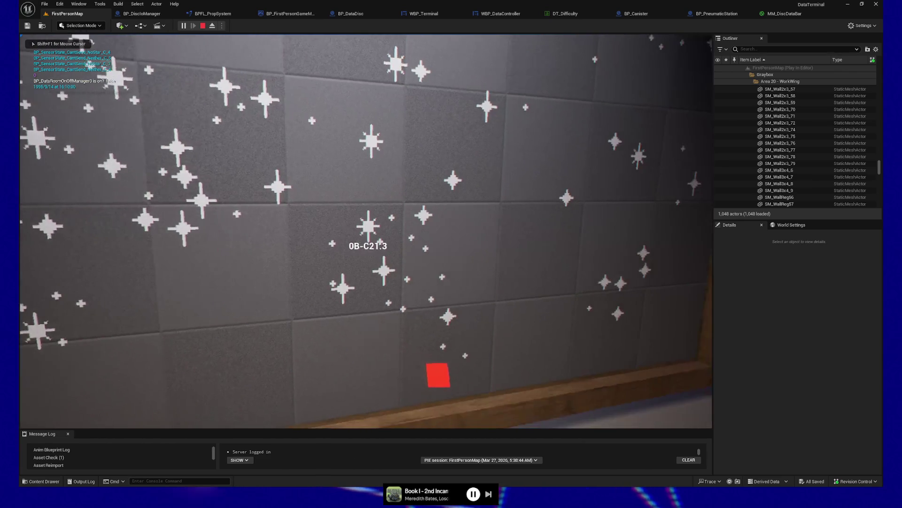
key(Escape)
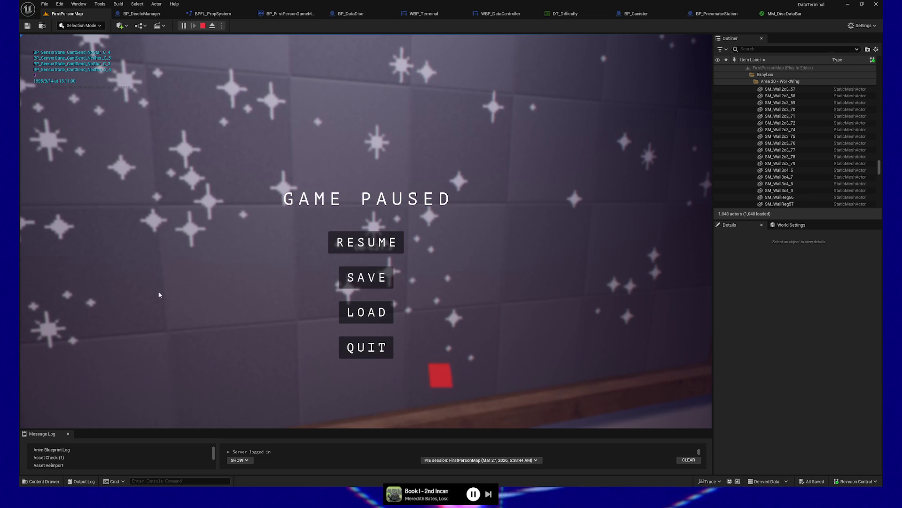
click(367, 243)
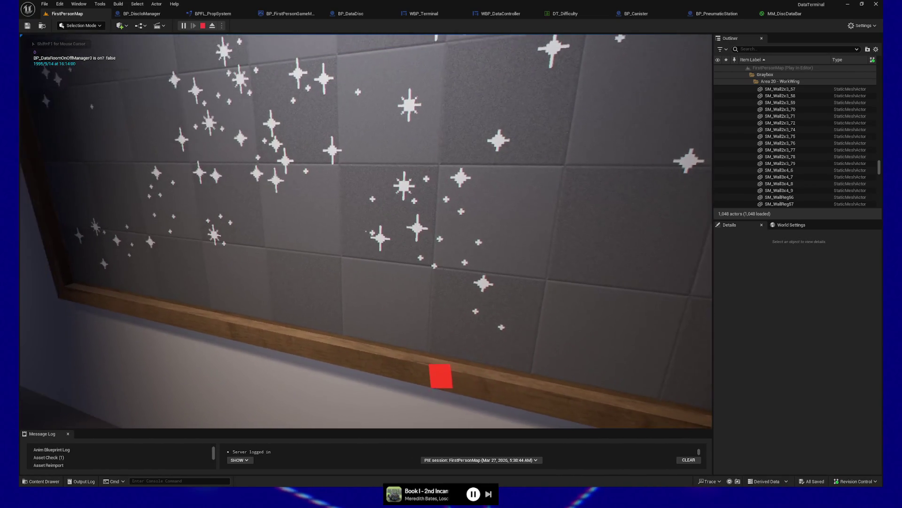
Approach the star map wall and check the single red pin among the stars.
key(w)
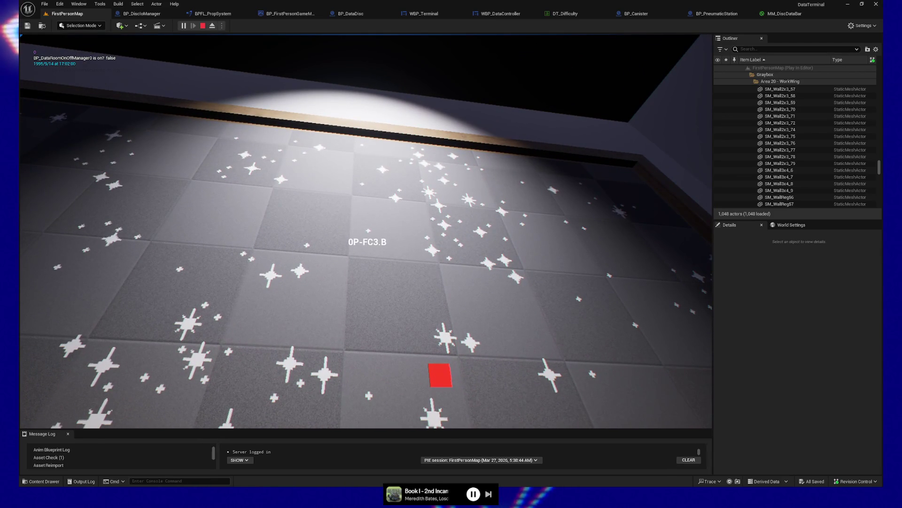
key(Escape)
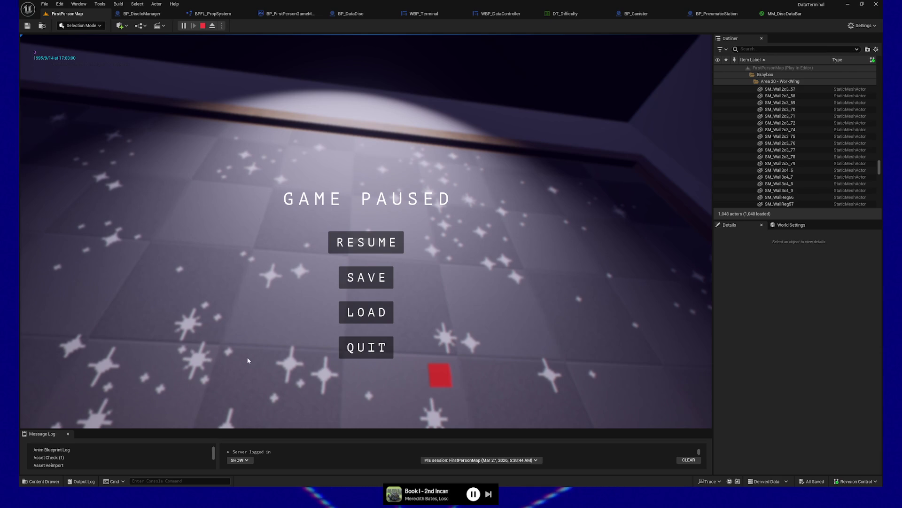
click(360, 242)
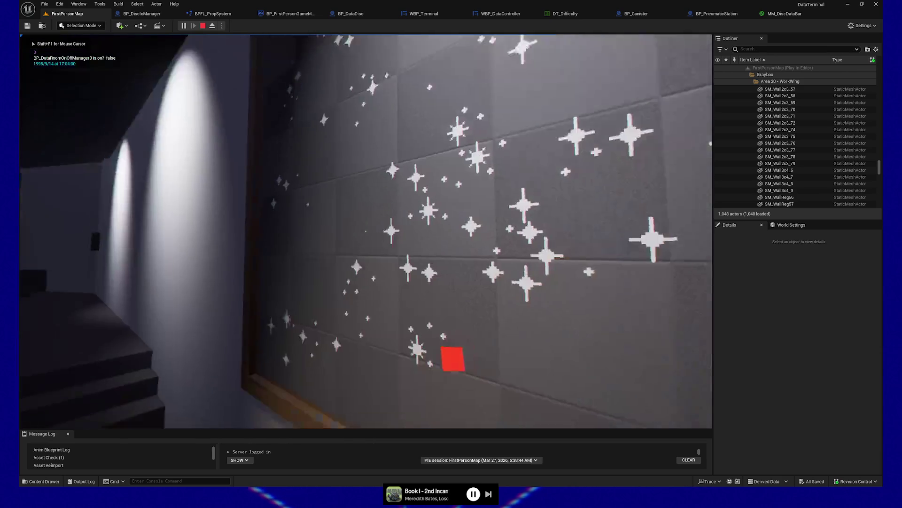
key(Escape)
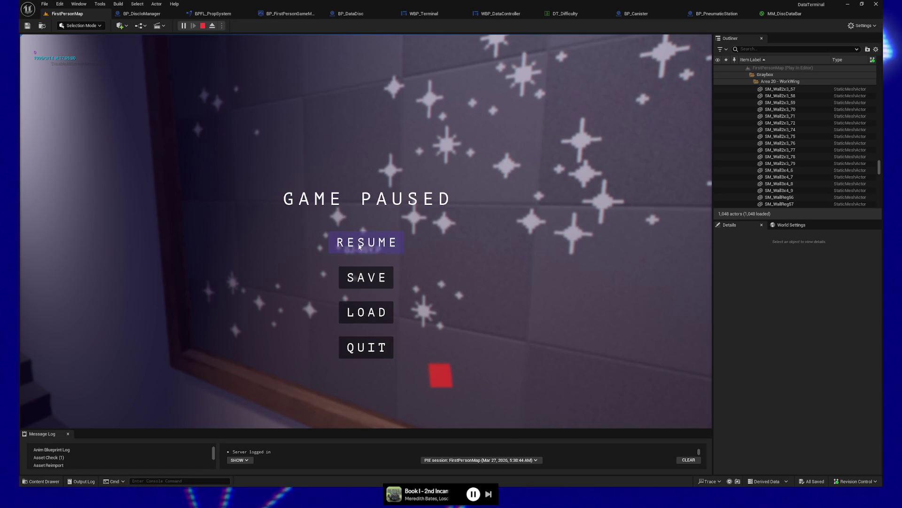
click(365, 243)
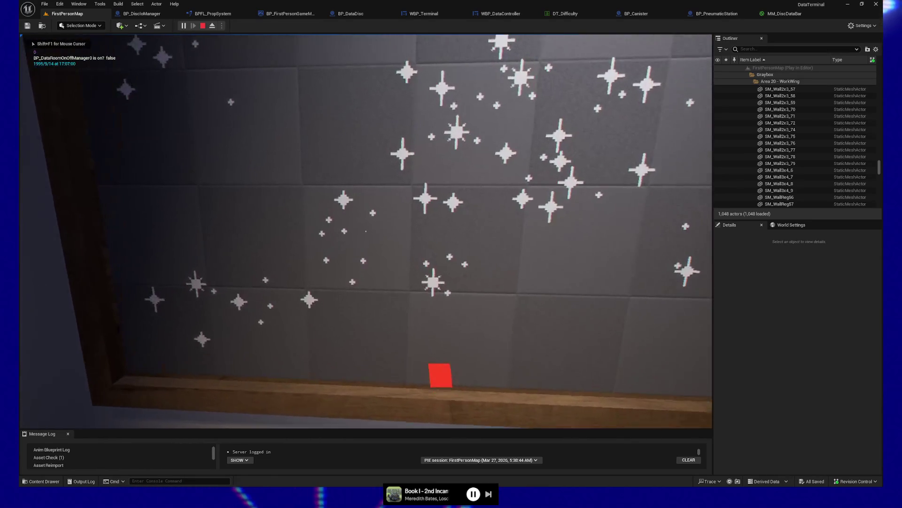
key(e)
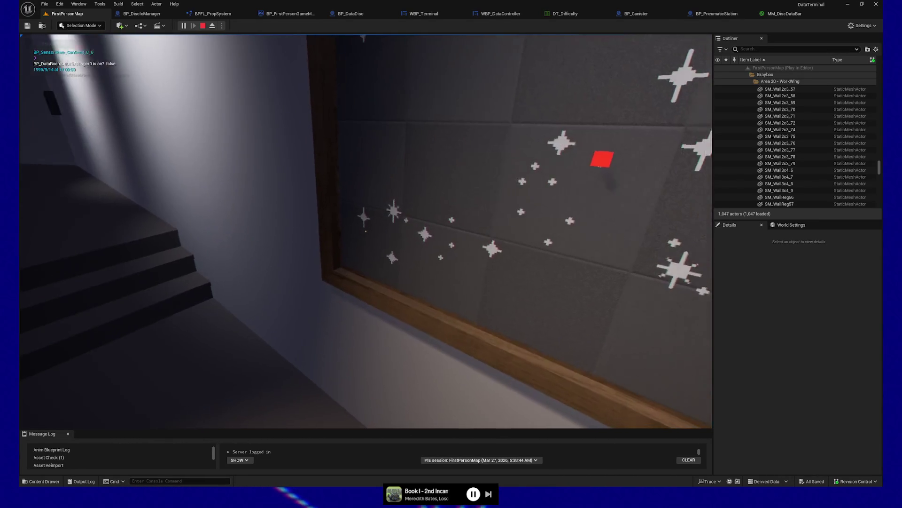
key(w)
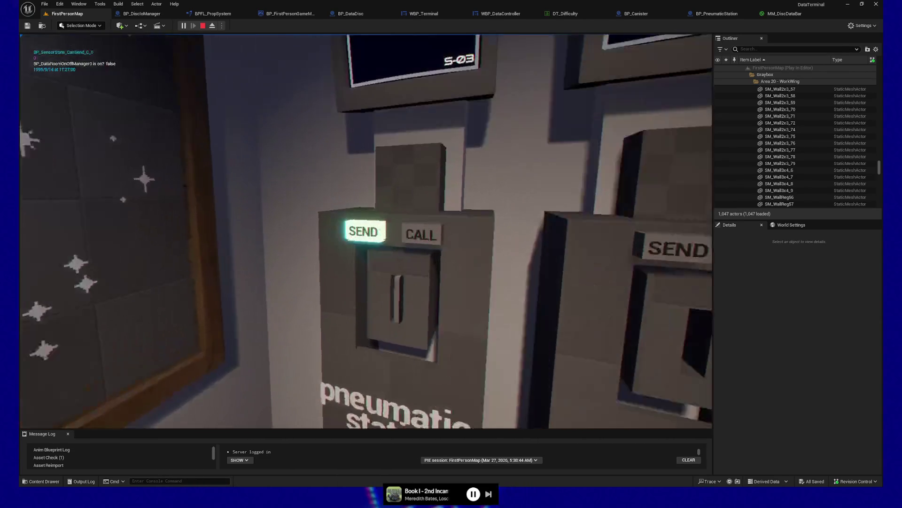
click(366, 231)
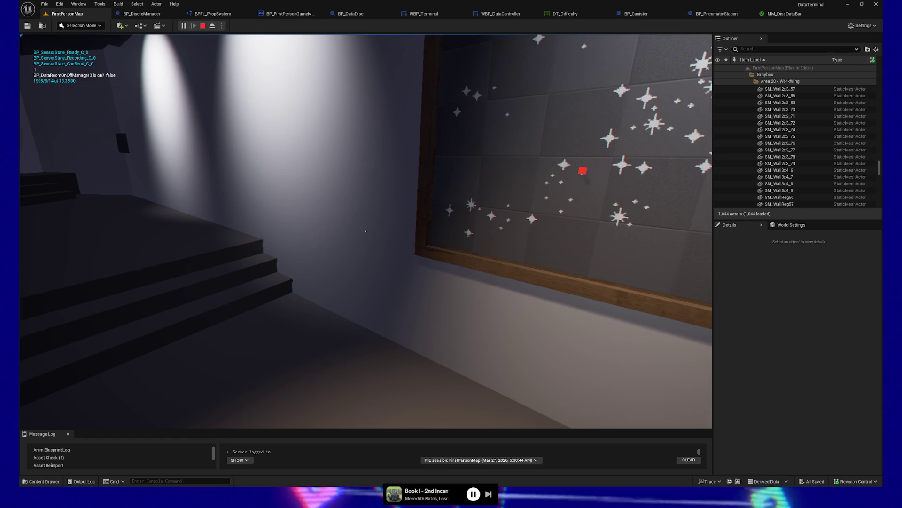
Call the canister back and pick up the returned Text / Raw Data disc.
mouse_move(366, 231)
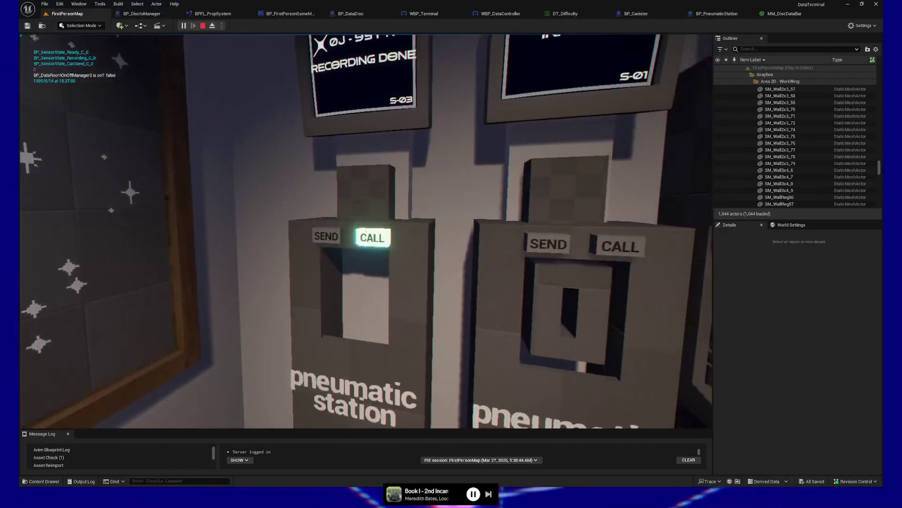
click(366, 231)
click(366, 231)
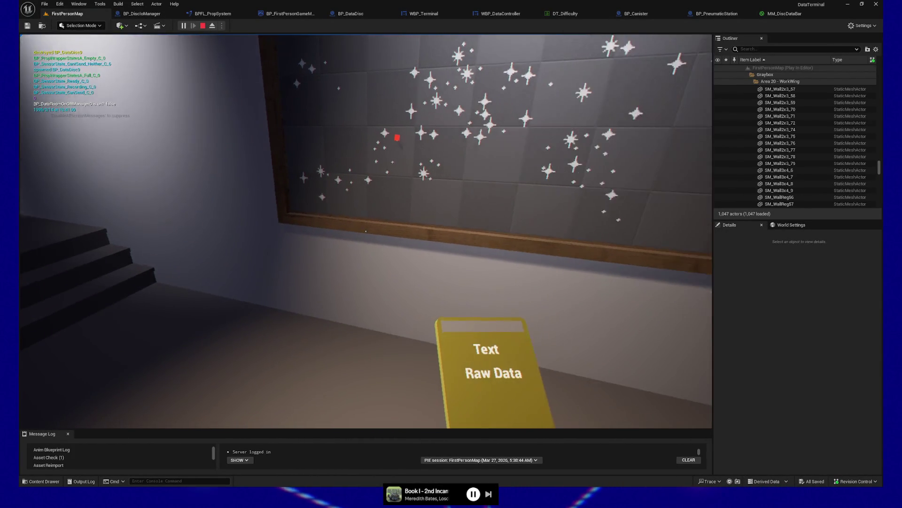
mouse_move(366, 230)
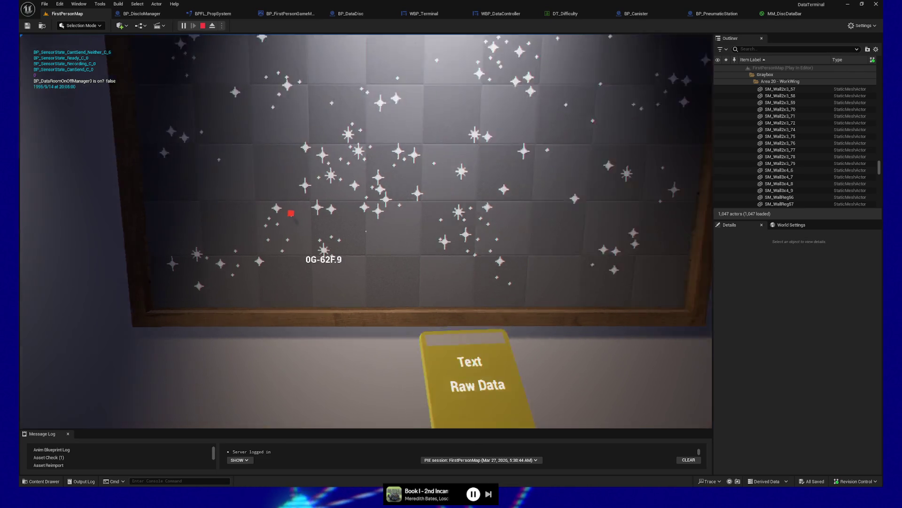
Step back, walk forward to the pneumatic stations, and drop the Raw Data disc on the floor.
mouse_move(365, 230)
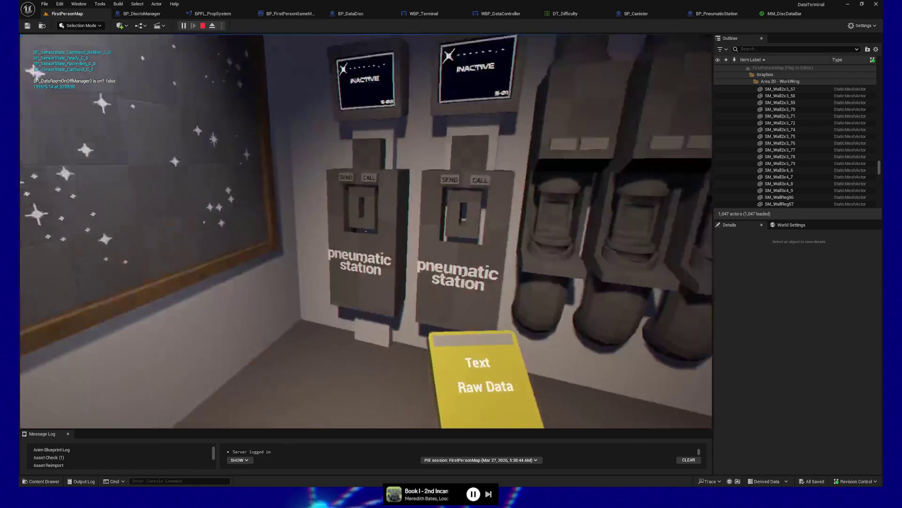
key(s)
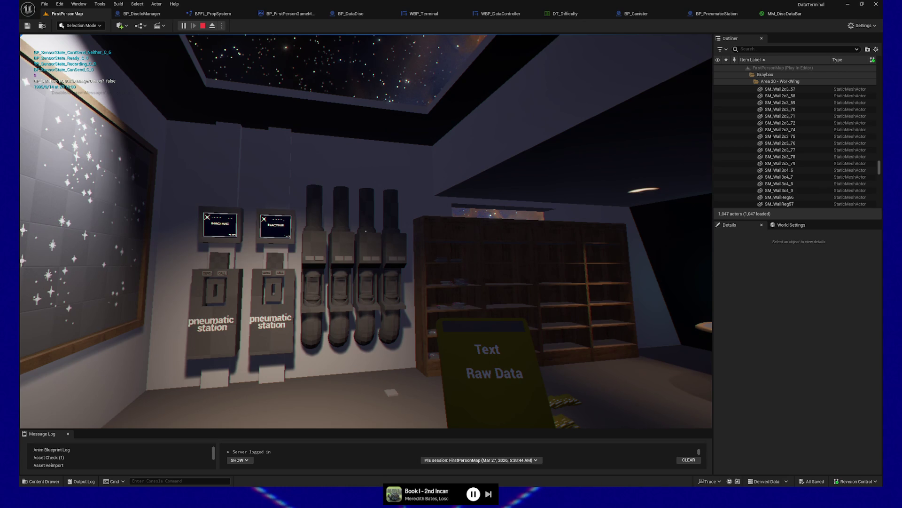
key(w)
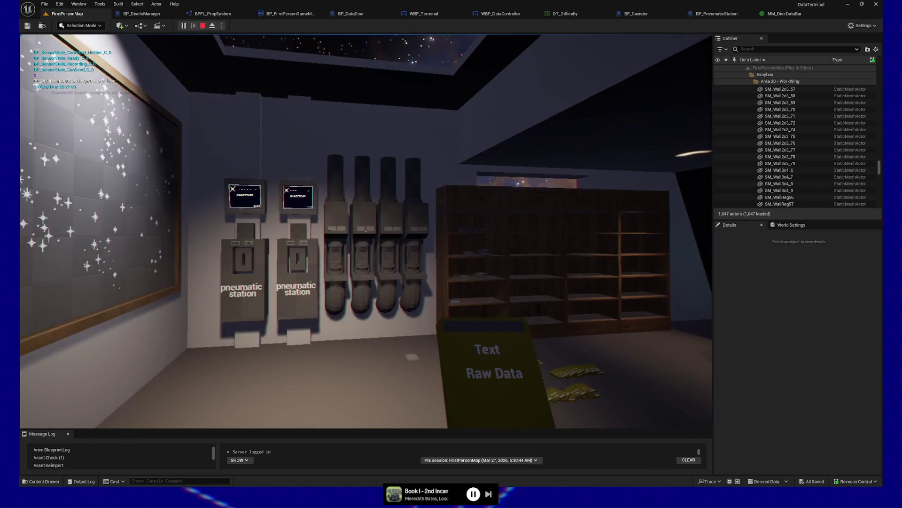
key(q)
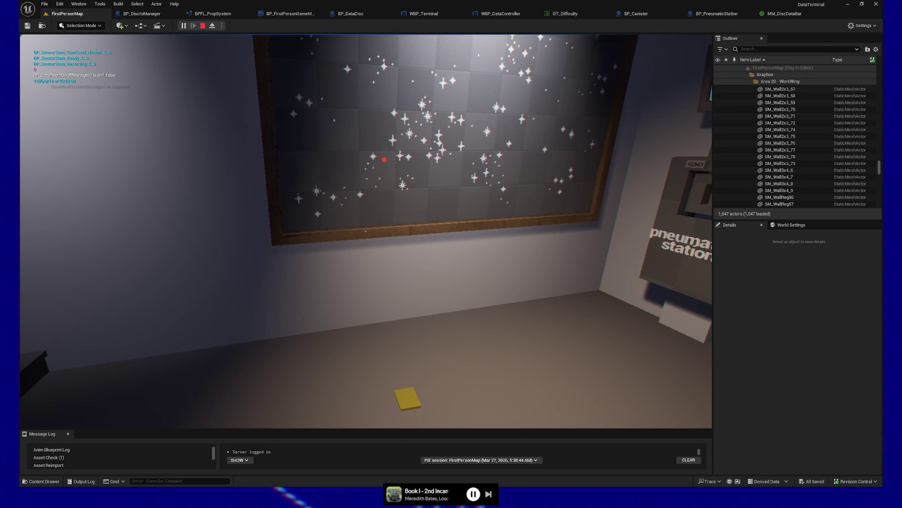
Walk around the room and return to the left pneumatic station's slot.
key(w)
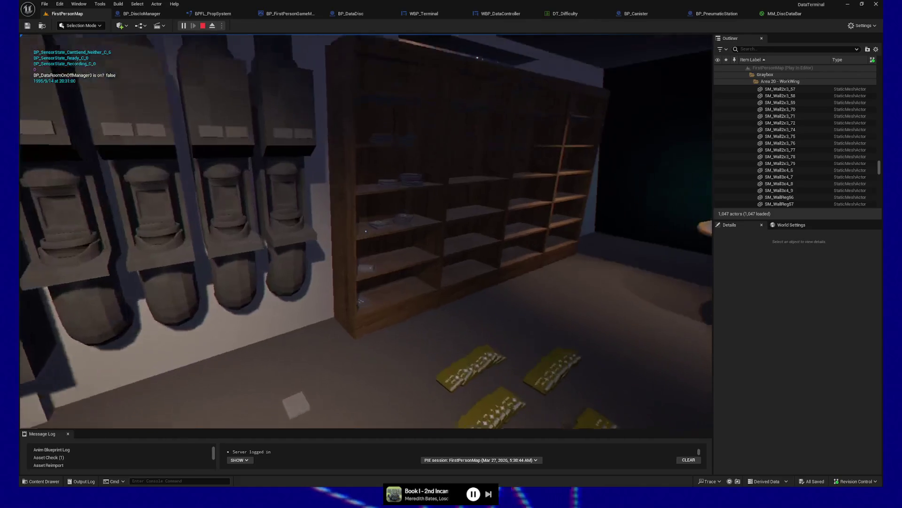
key(w)
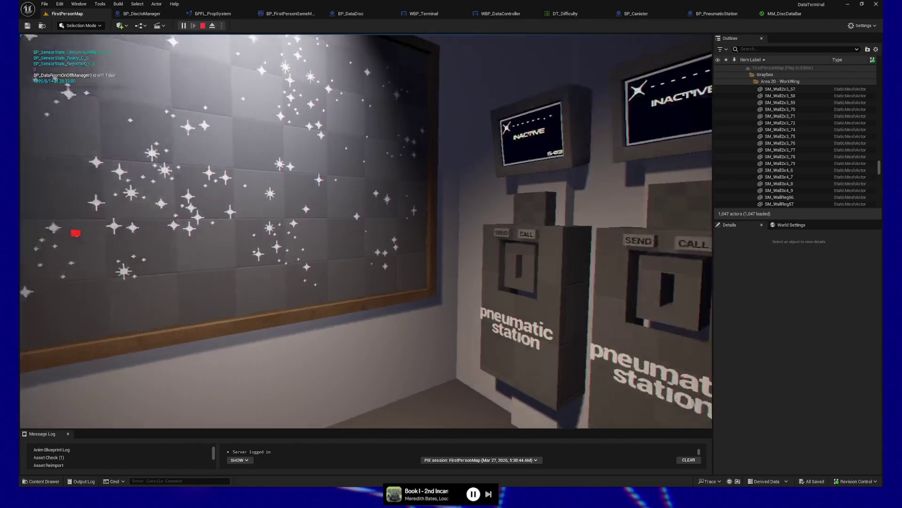
key(w)
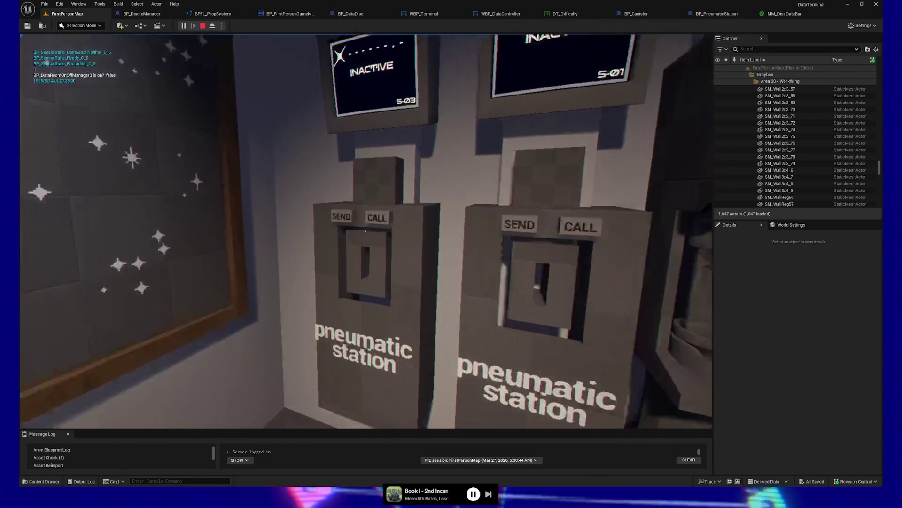
key(s)
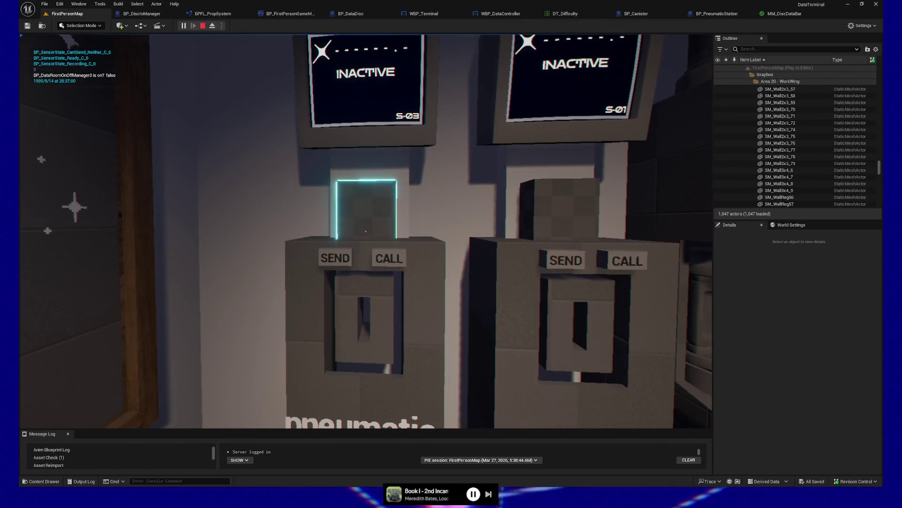
key(s)
key(w)
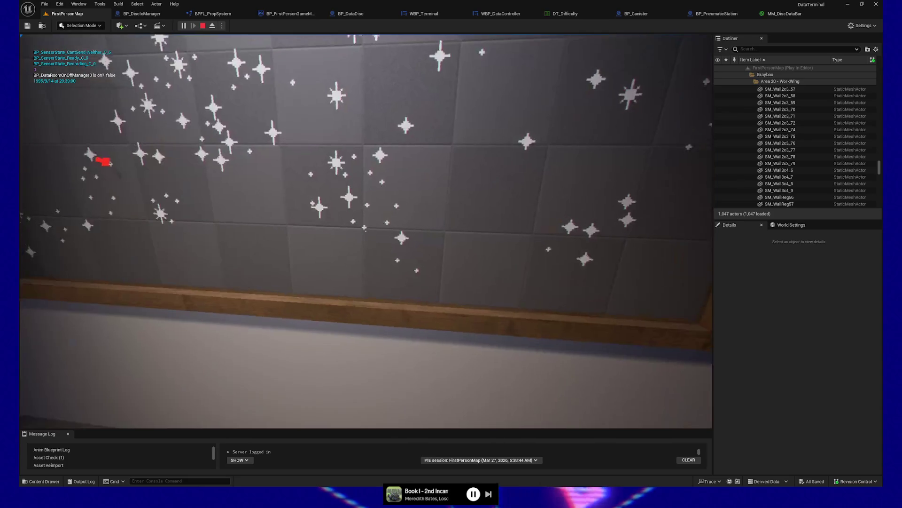
key(w)
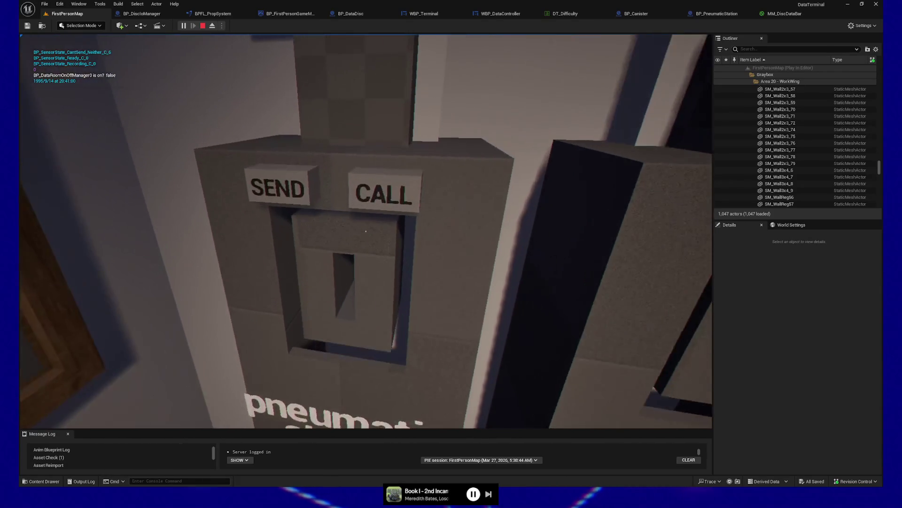
key(s)
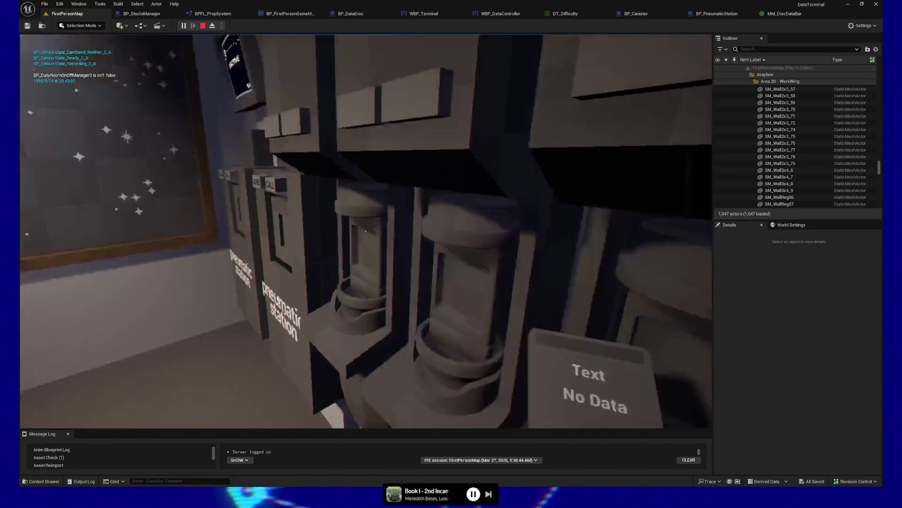
key(w)
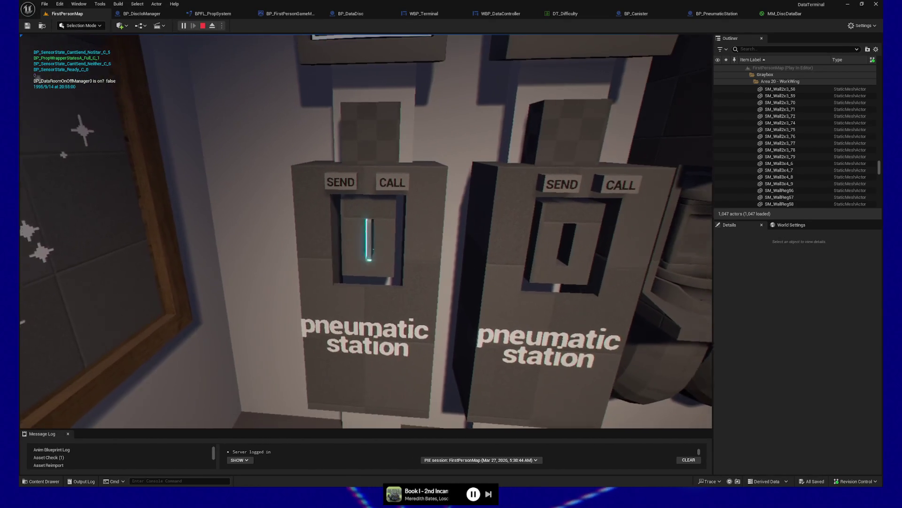
Reload the disc into the left station and mark star 0U-N82.1 with a red pin.
click(367, 232)
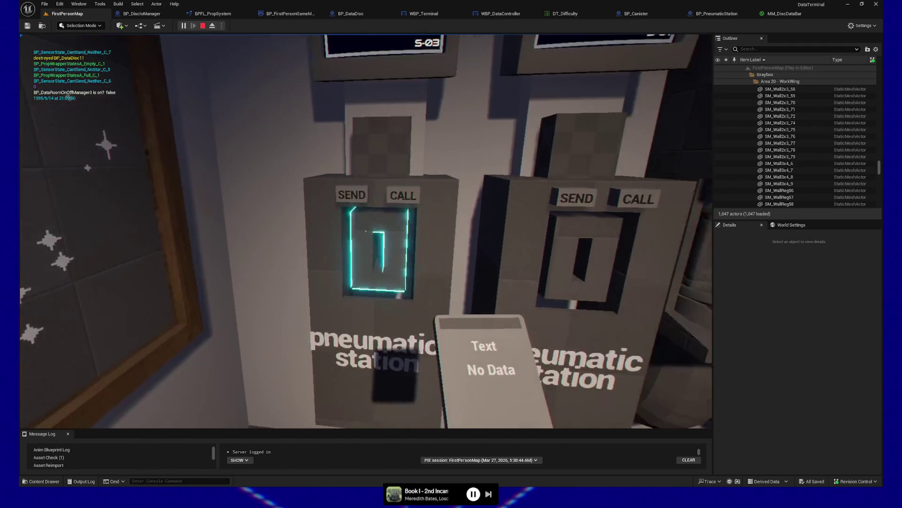
click(366, 231)
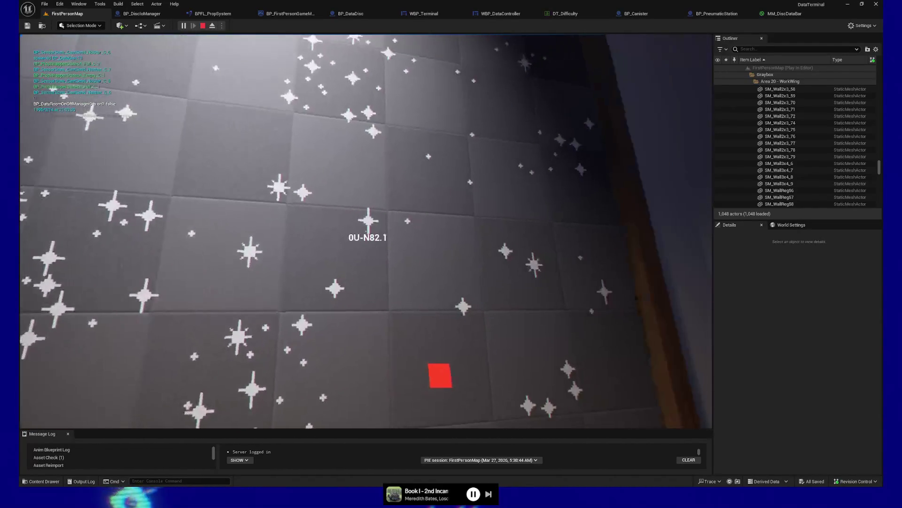
click(366, 231)
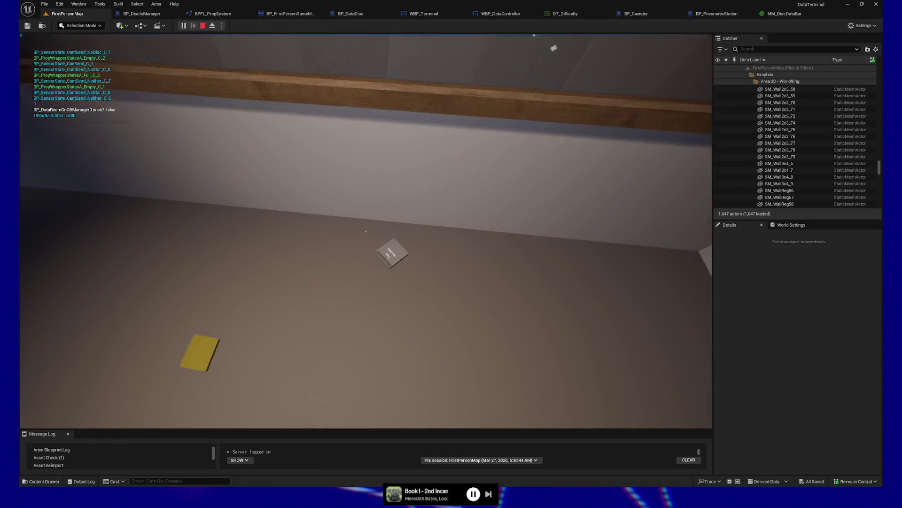
Pick up the floor disc and back up to read both station monitors.
click(366, 231)
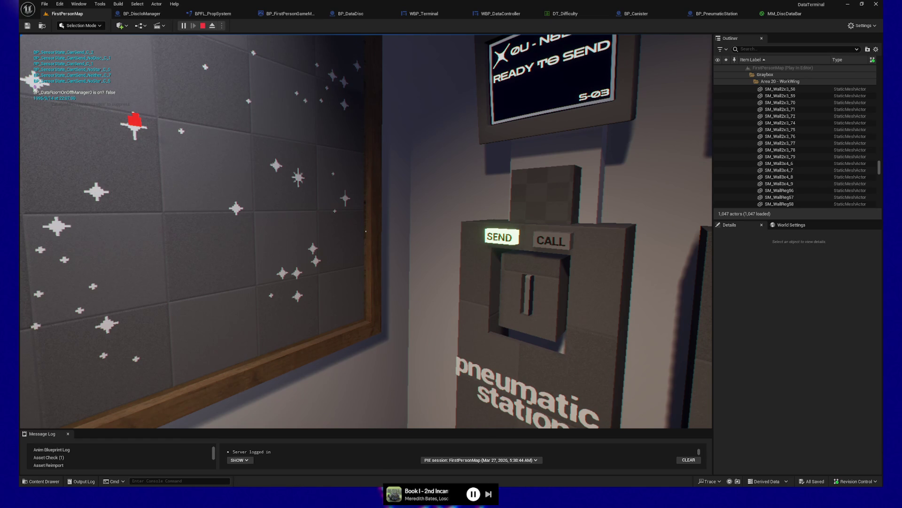
key(s)
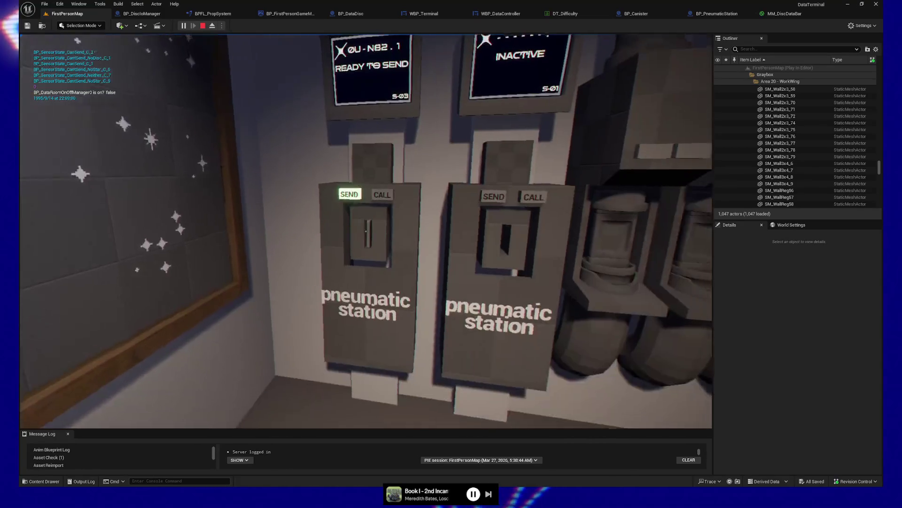
key(s)
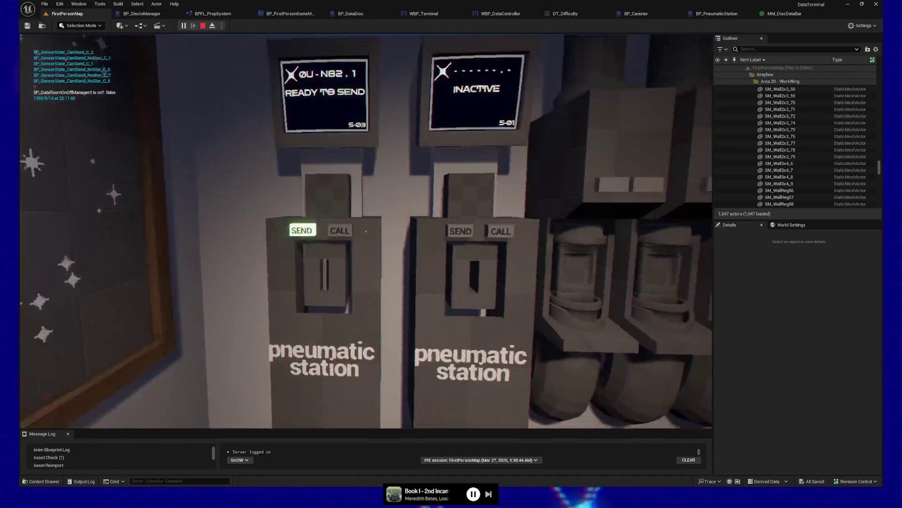
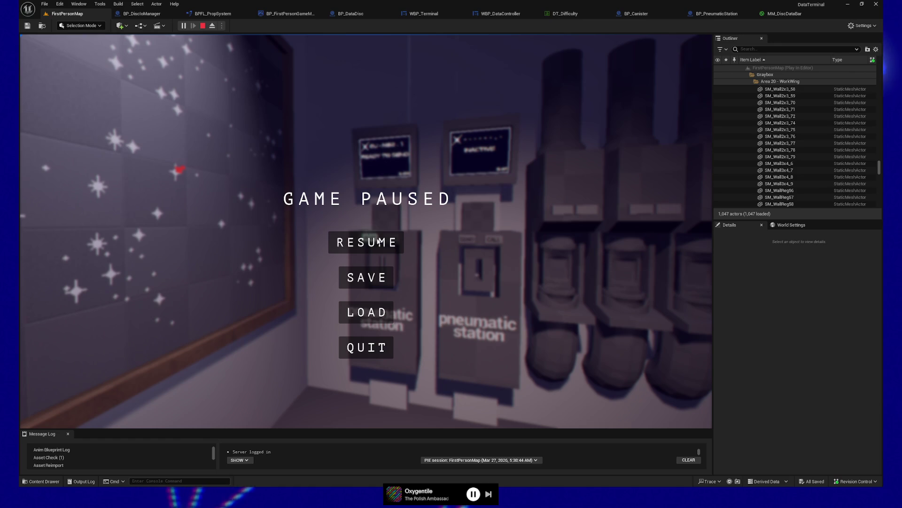
Resume the paused game and walk up to the four canister tubes beside the pneumatic station.
click(343, 242)
key(w)
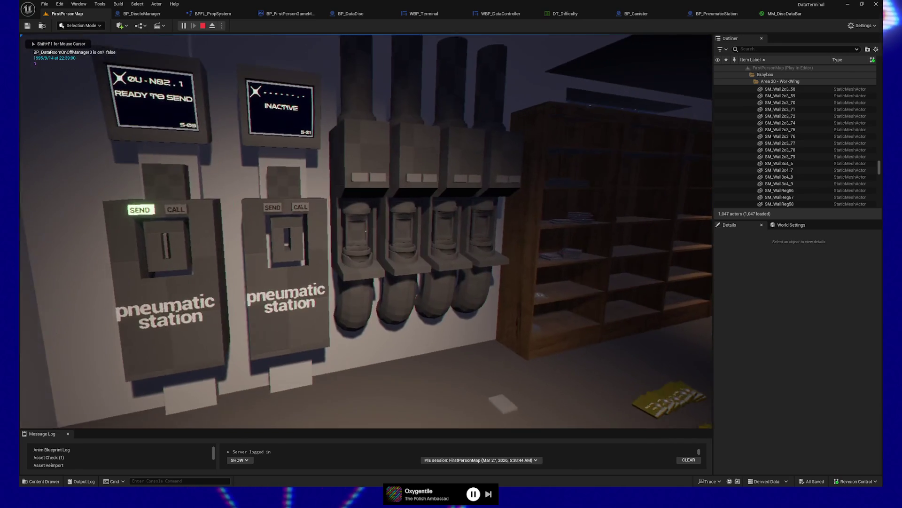
key(w)
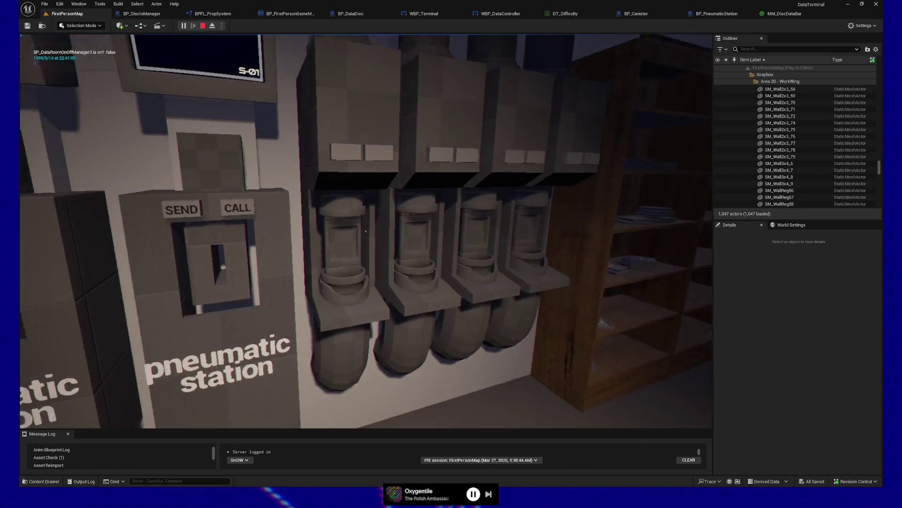
key(w)
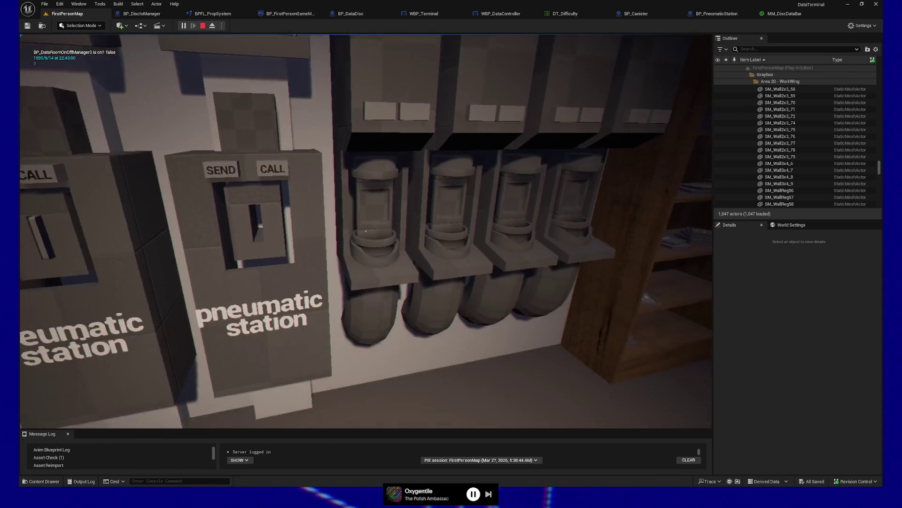
key(w)
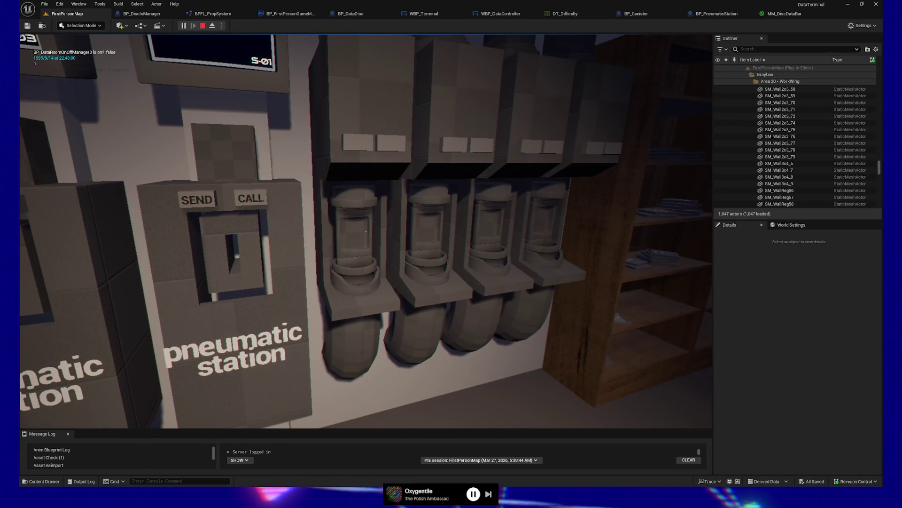
key(w)
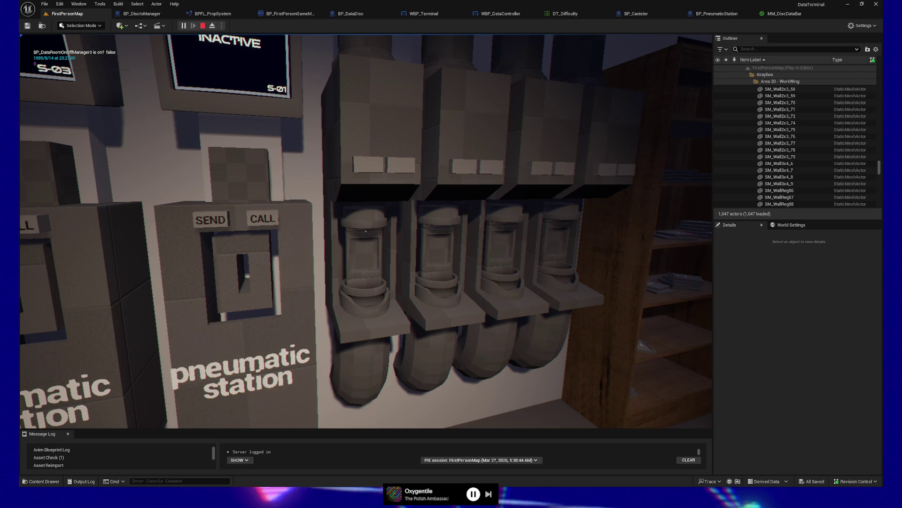
key(w)
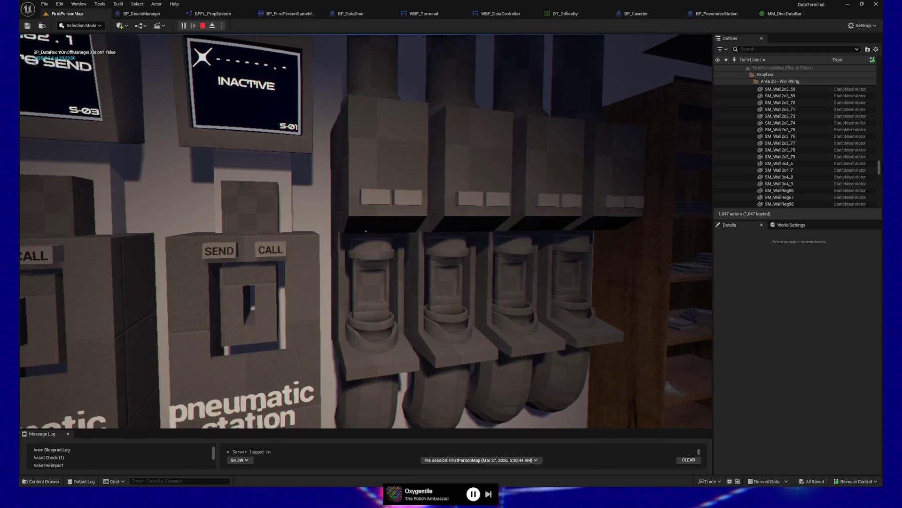
key(s)
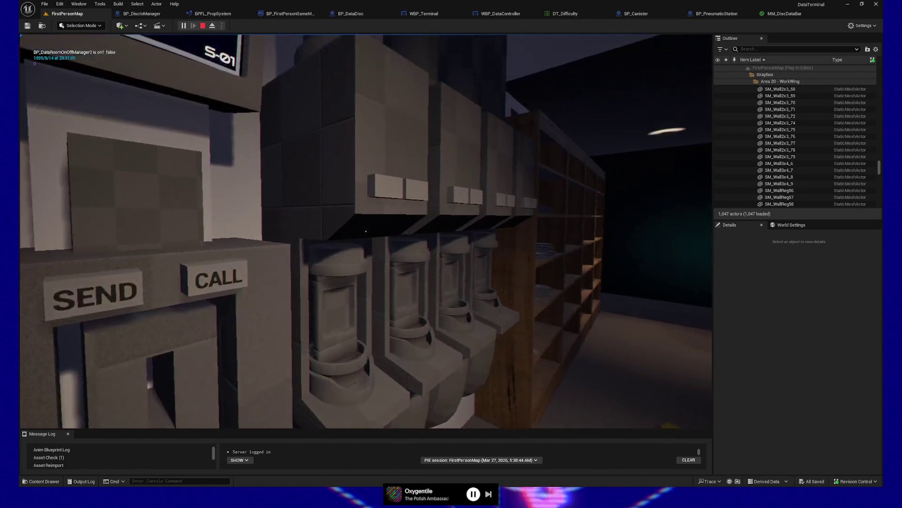
key(s)
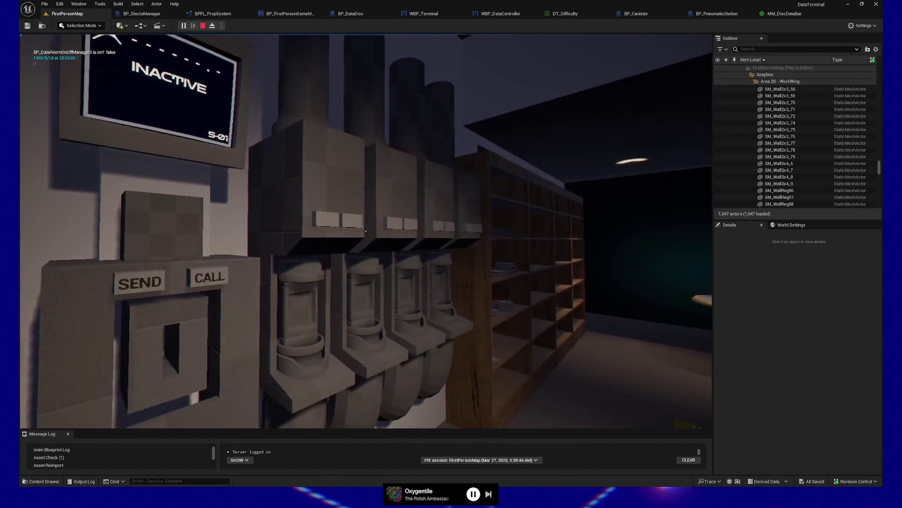
key(w)
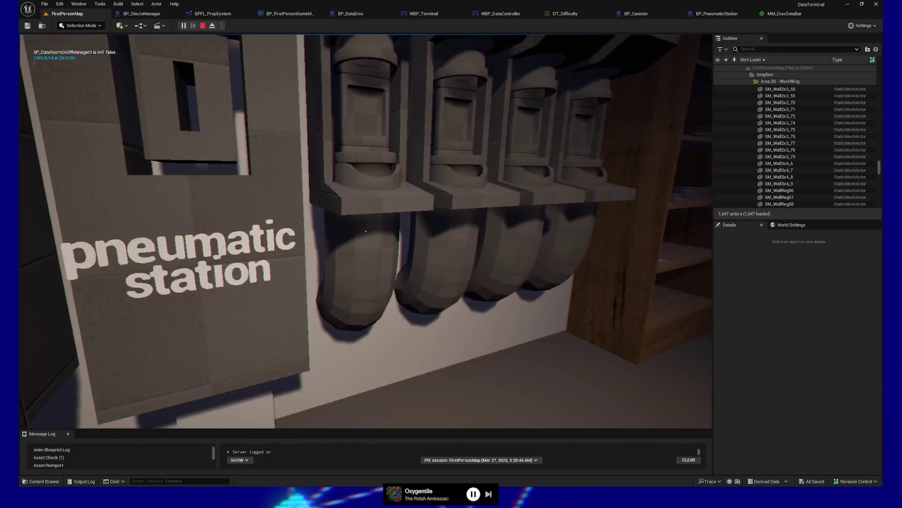
key(w)
key(s)
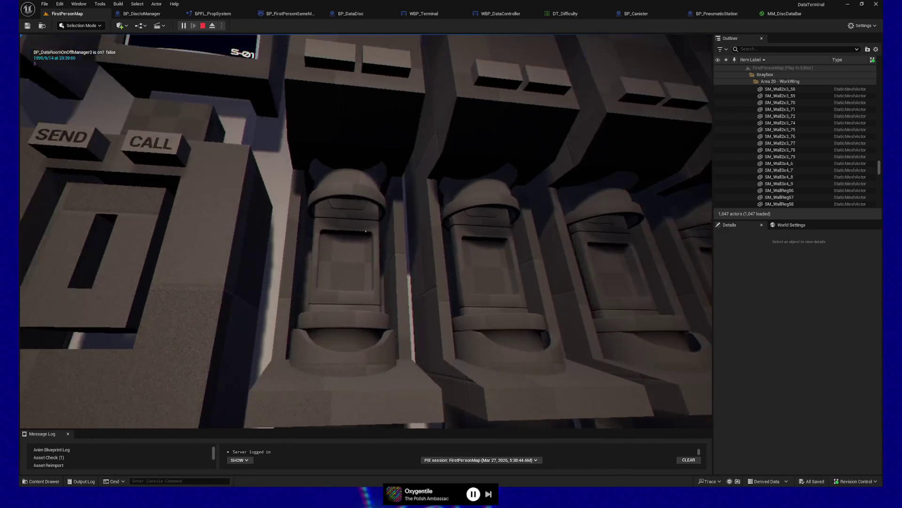
key(s)
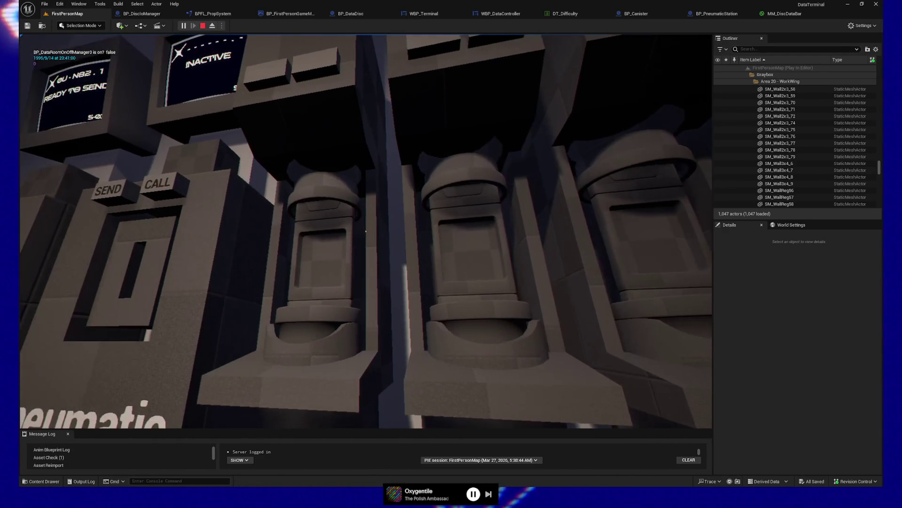
key(d)
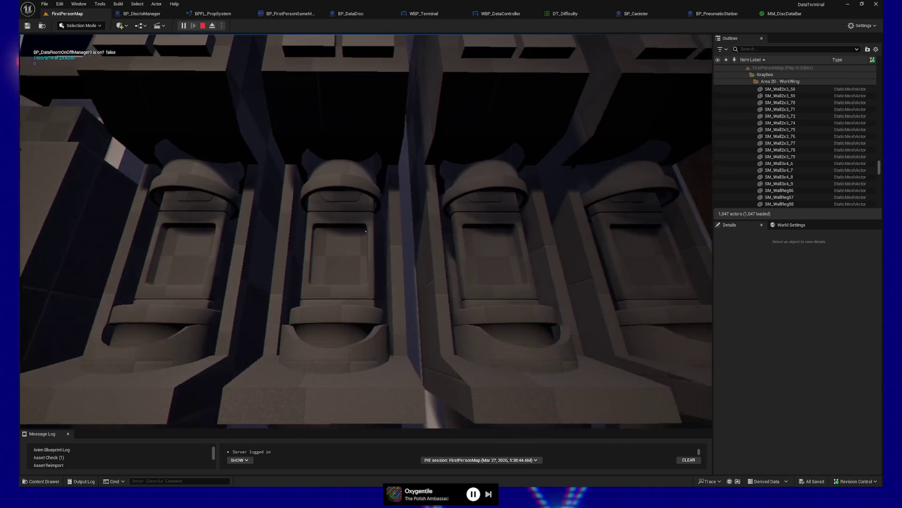
key(a)
key(s)
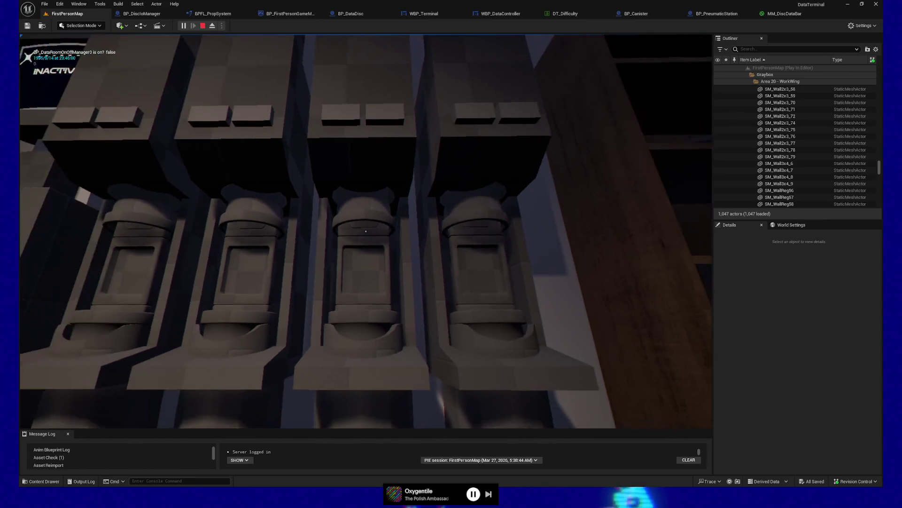
key(a)
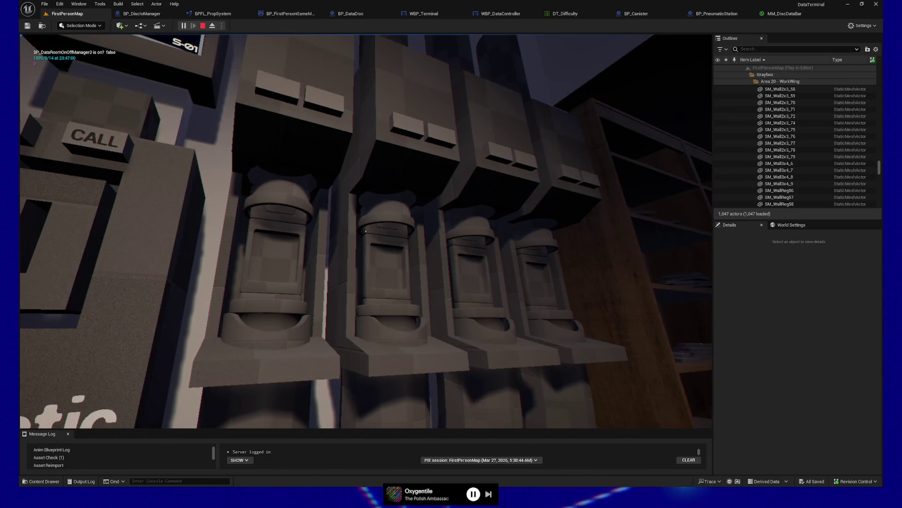
key(s)
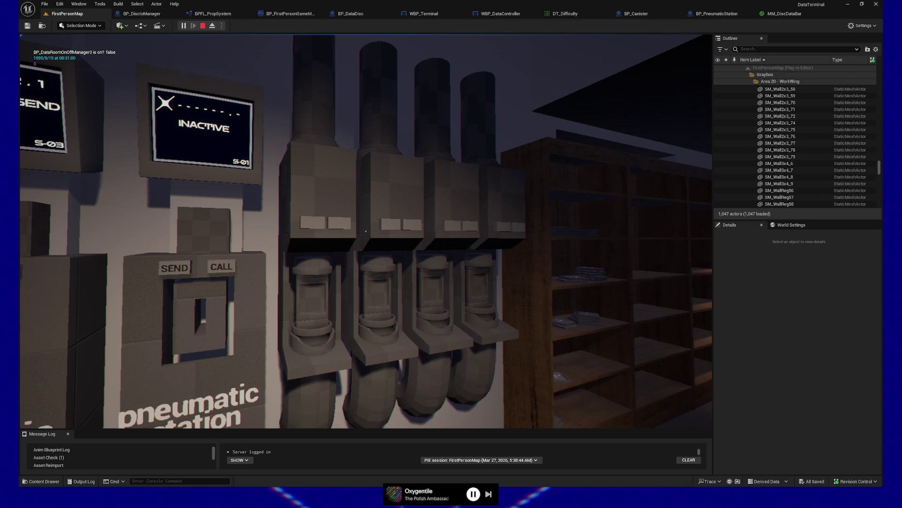
Pause the play session with Escape to show the GAME PAUSED menu.
key(Escape)
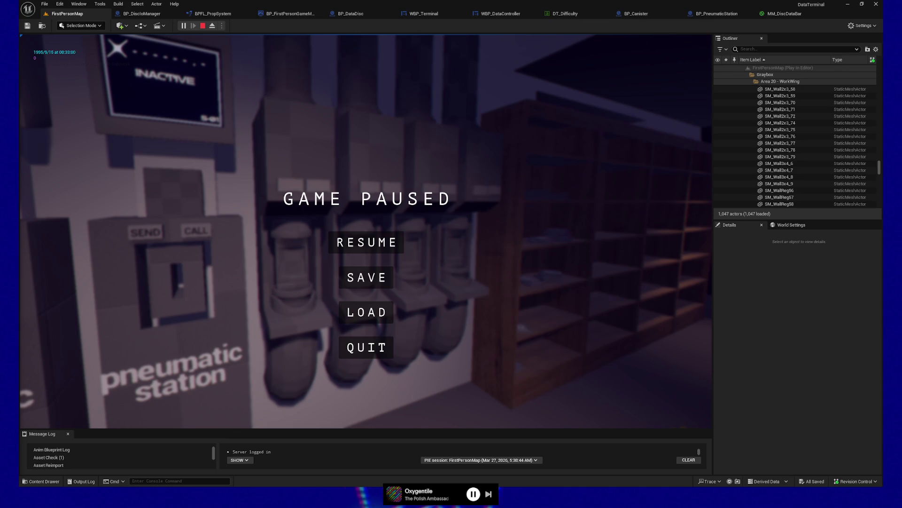
click(376, 244)
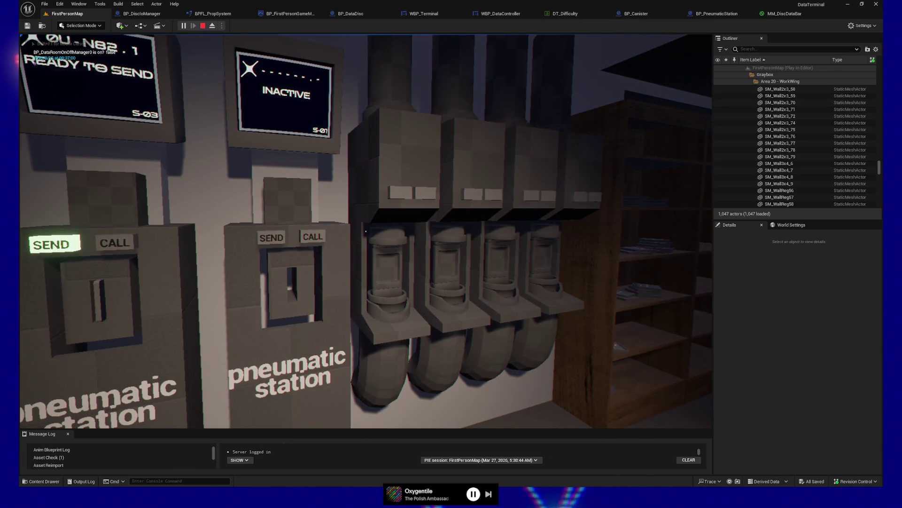
key(w)
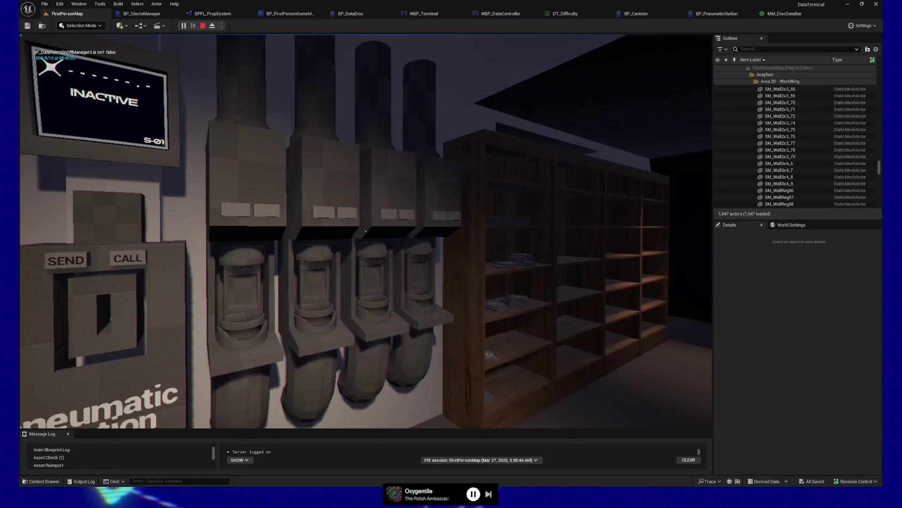
key(w)
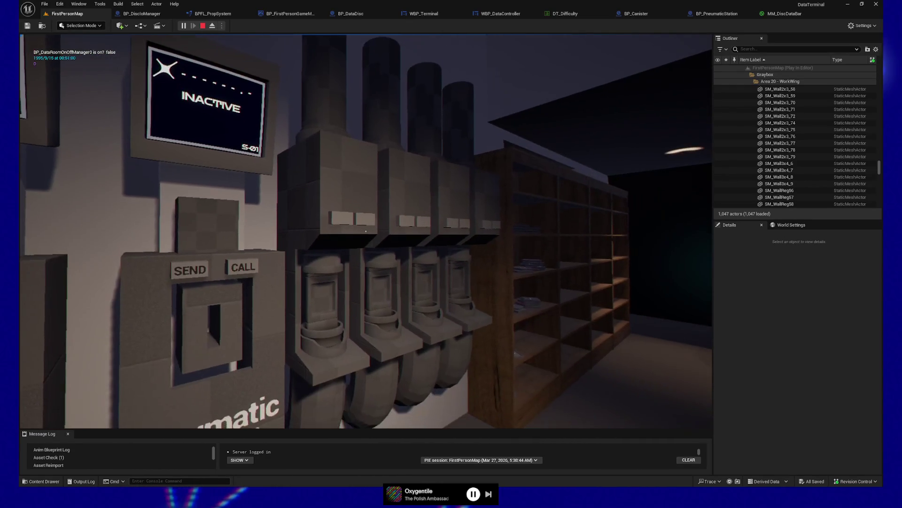
key(s)
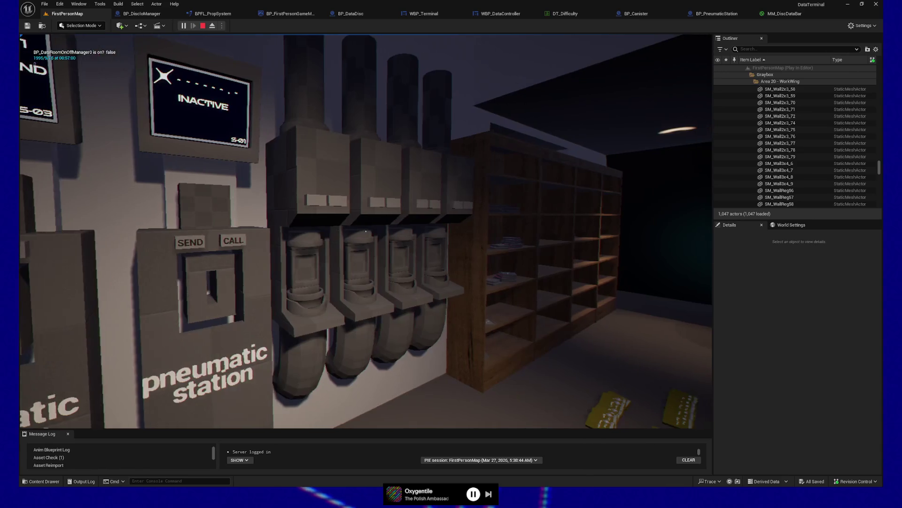
key(w)
key(s)
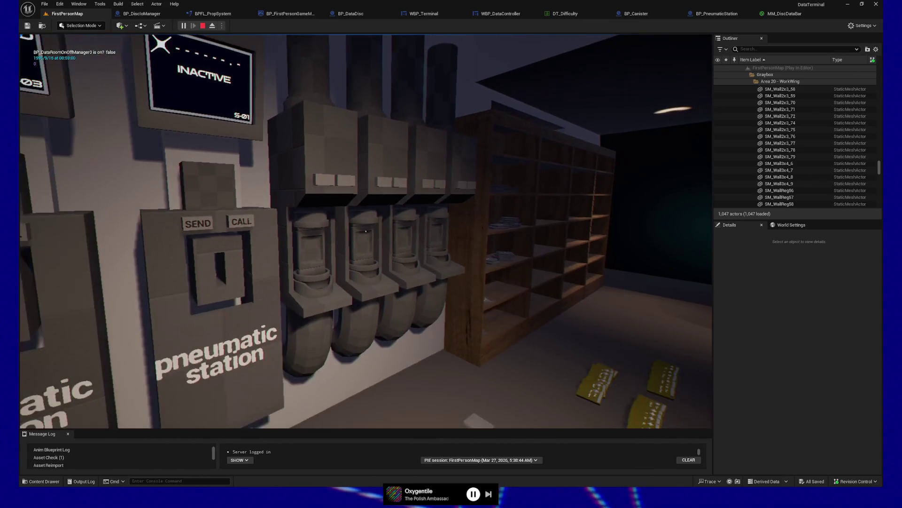
key(Escape)
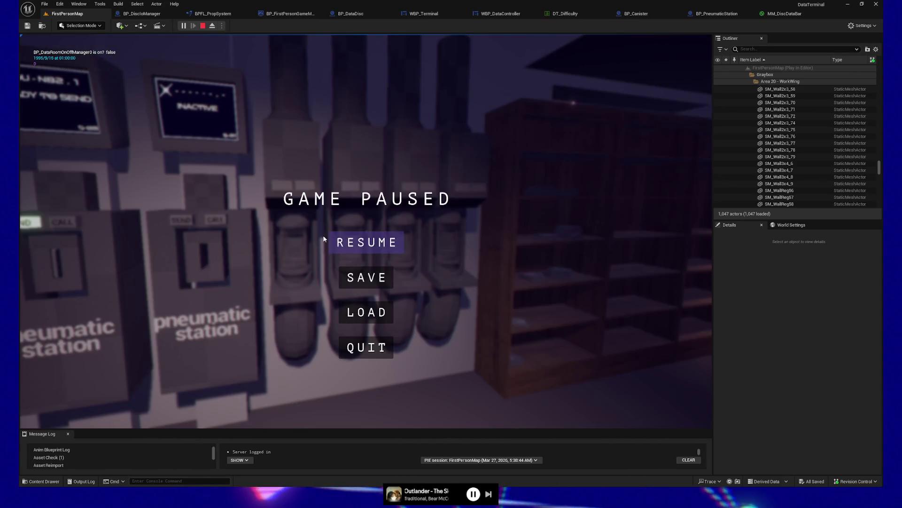